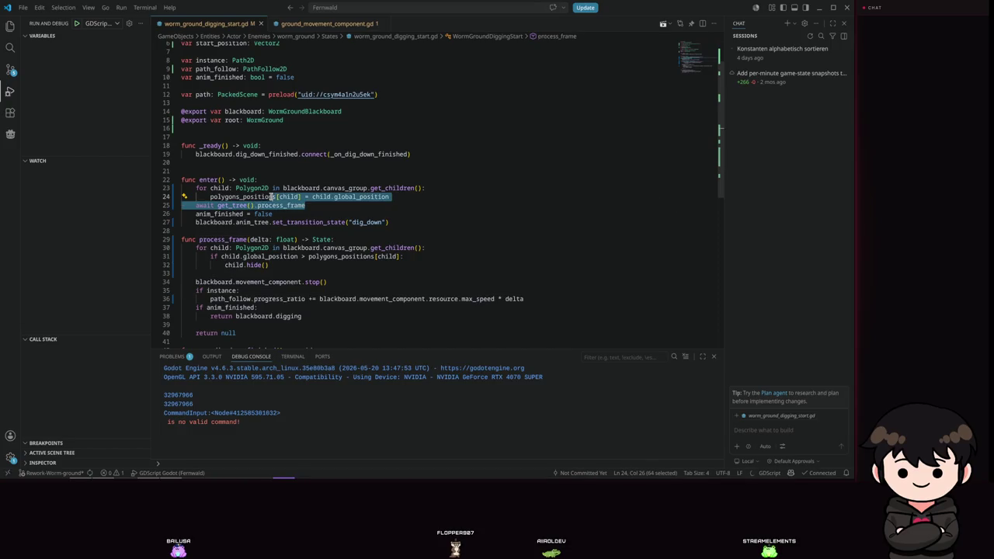
- Replace the process_frame wait in enter() with a 2-second create_timer timeout
type("cr")
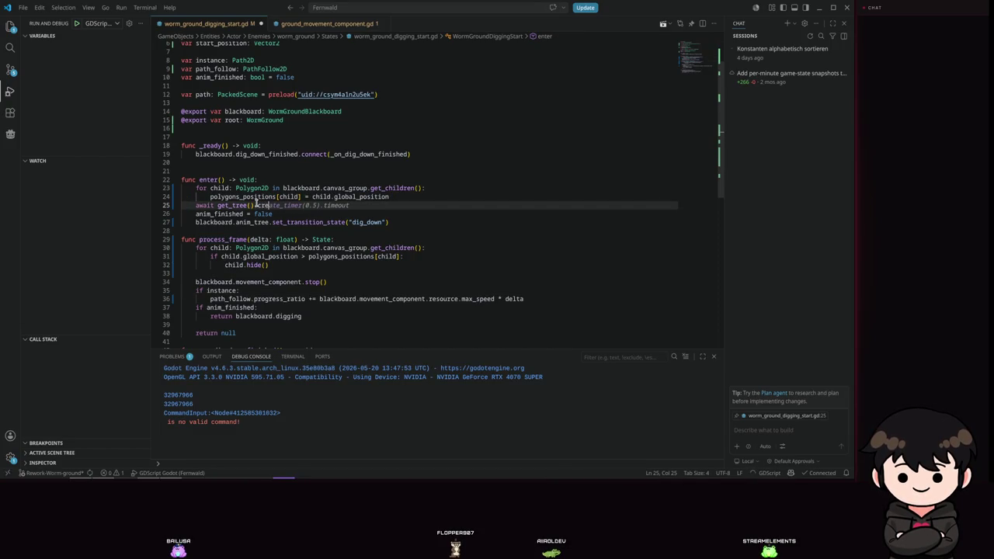
key("Tab")
scroll(256, 205, "up", 1)
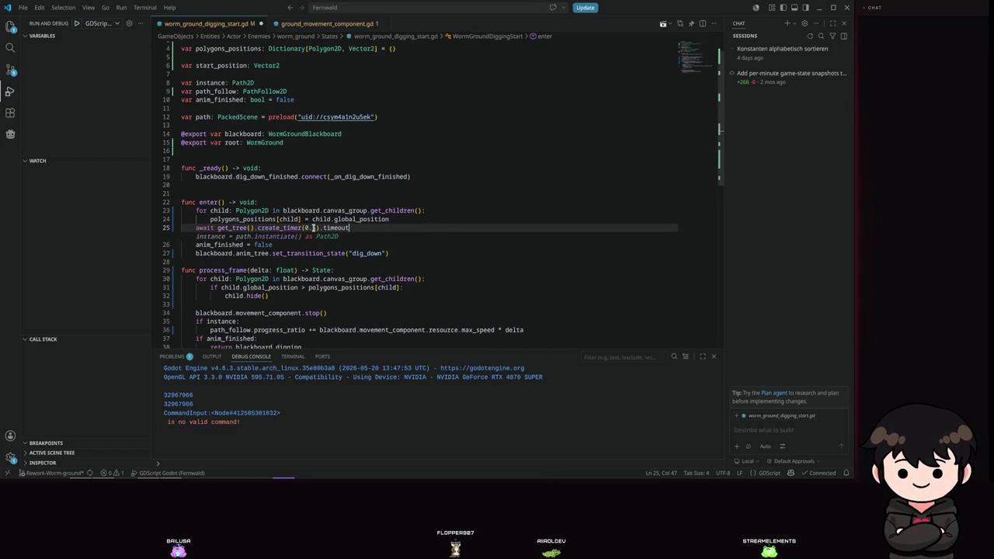
left_click_drag(313, 227, 303, 228)
type("2")
left_click(452, 235)
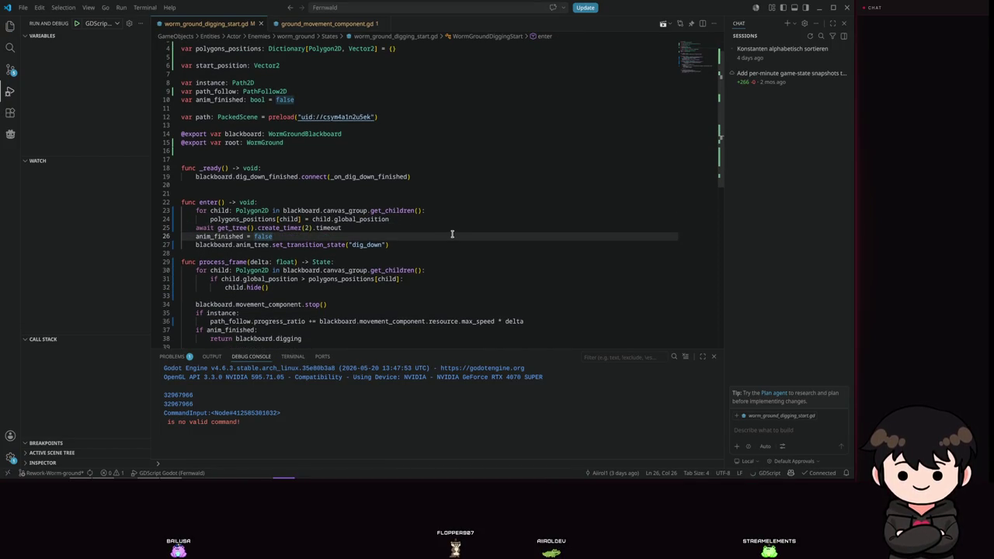
- Make line 31 compare global_position.y > polygons_positions[child].y + 10, then run the game
left_click(402, 279)
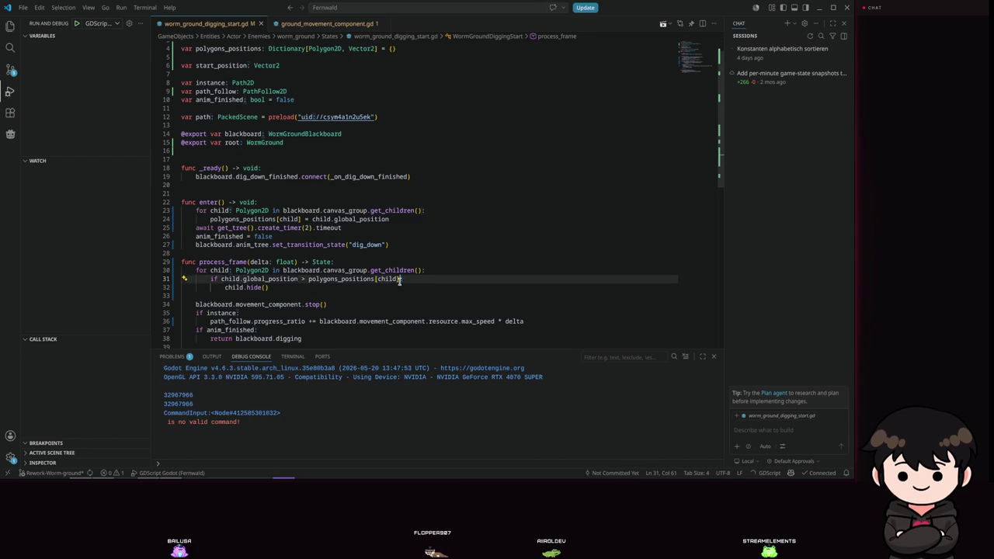
type("+ 10")
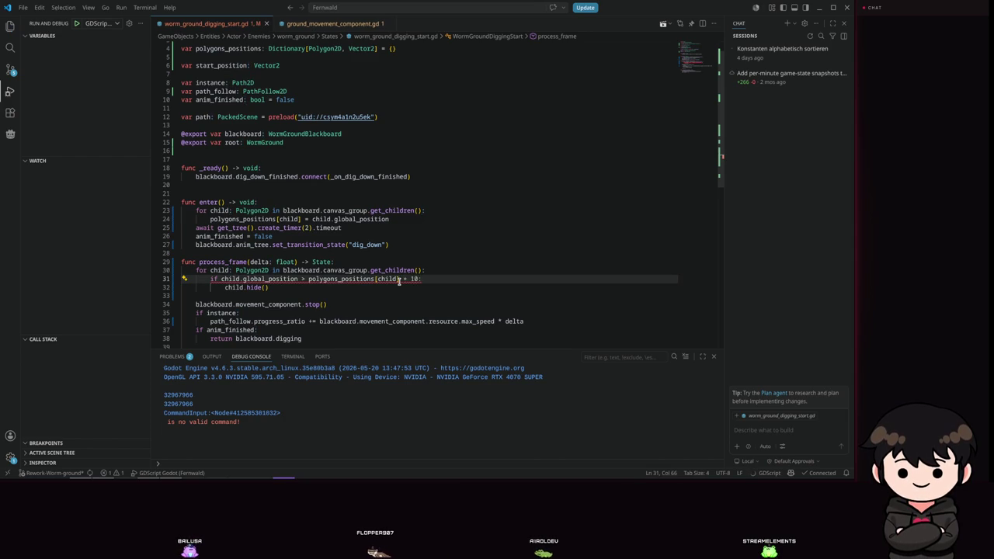
left_click(398, 279)
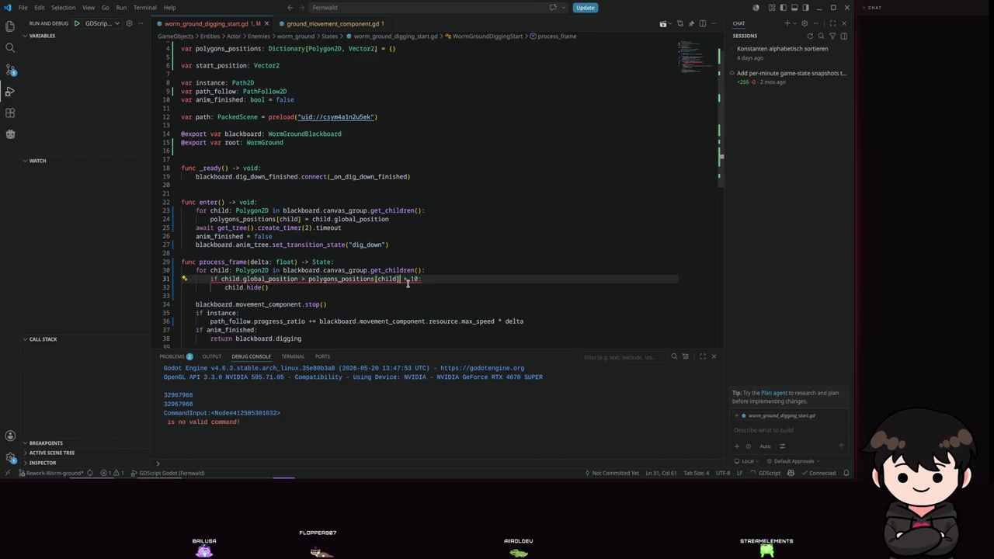
type(".x")
key("BackSpace")
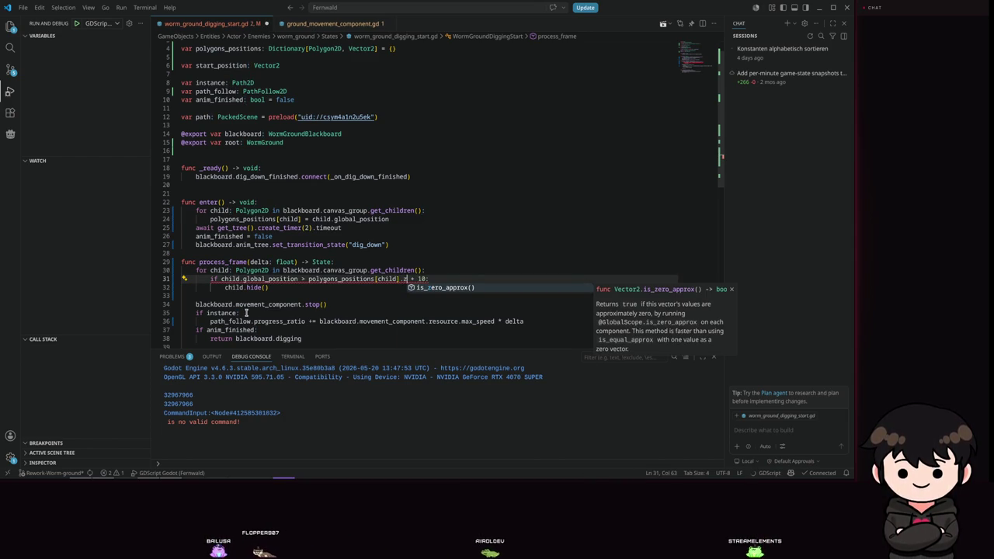
type("y")
left_click(296, 279)
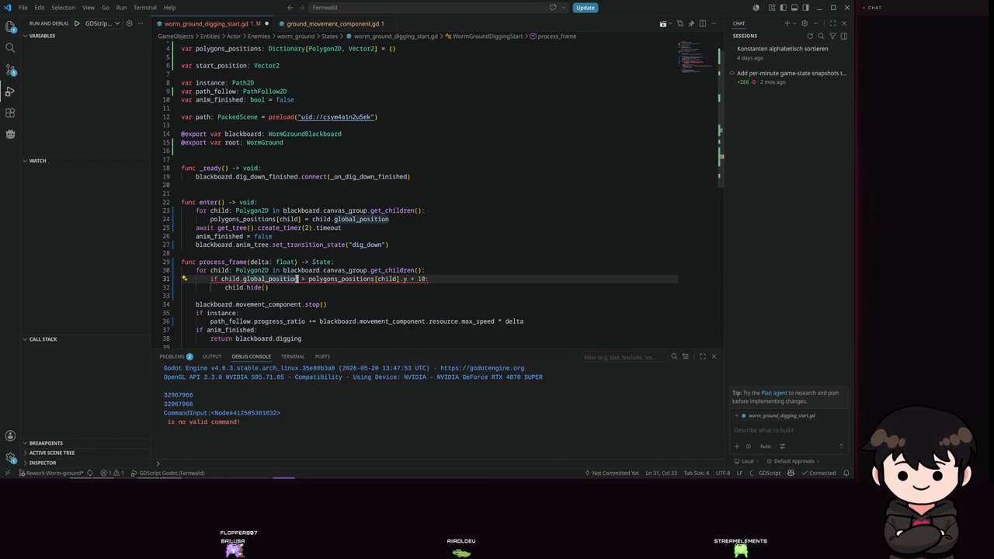
type(".t")
key("BackSpace")
type("y")
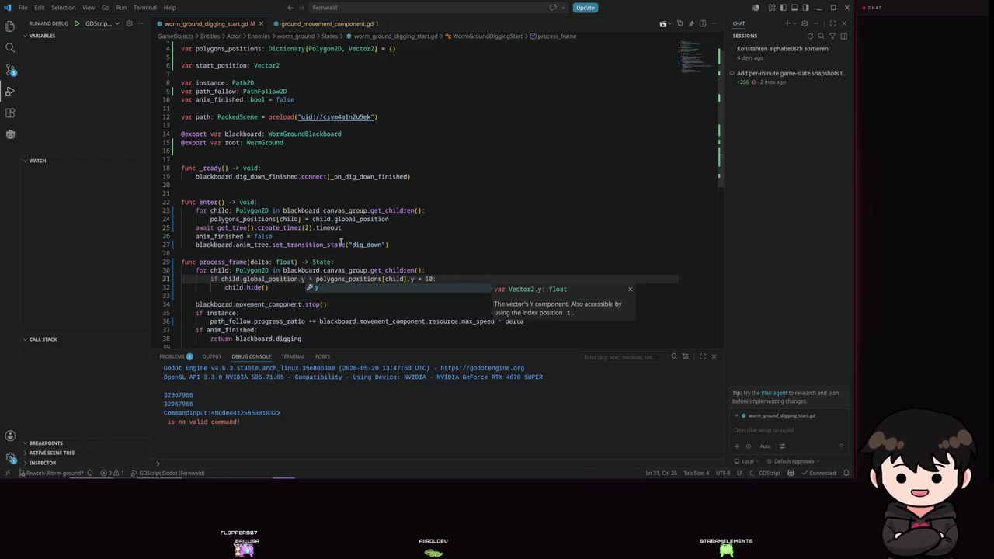
left_click(414, 211)
key("F5")
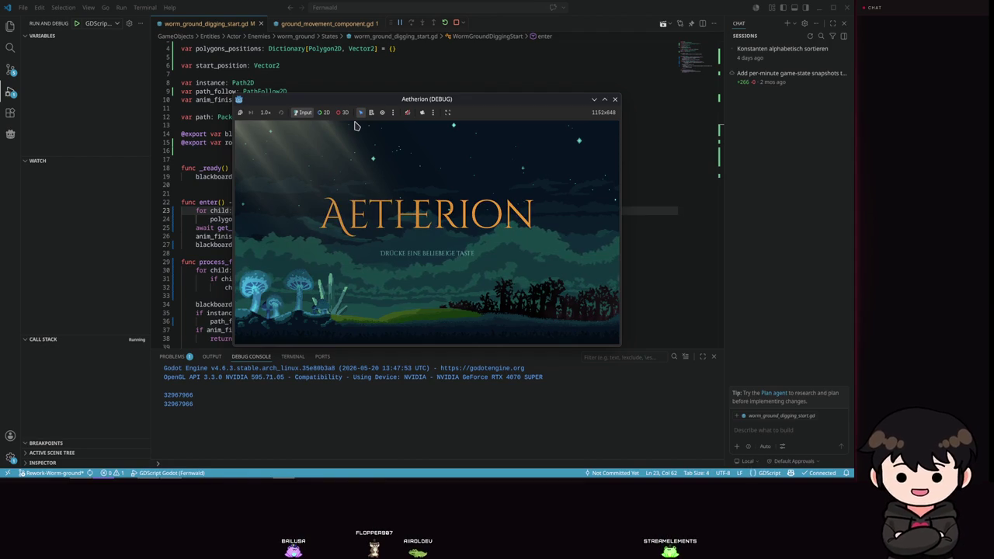
- Load a save slot through Spiel Laden into the level, then close the debug window
left_click(379, 189)
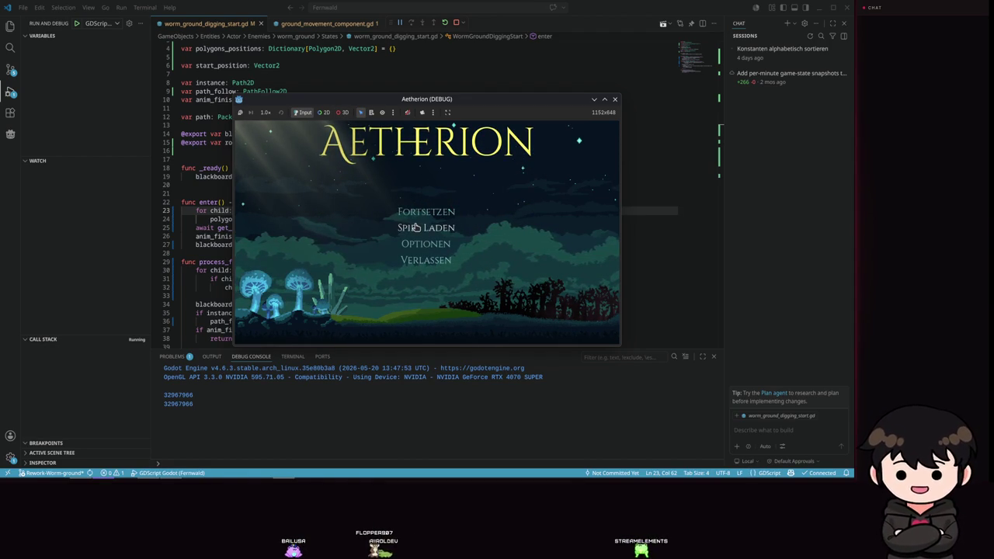
left_click(415, 228)
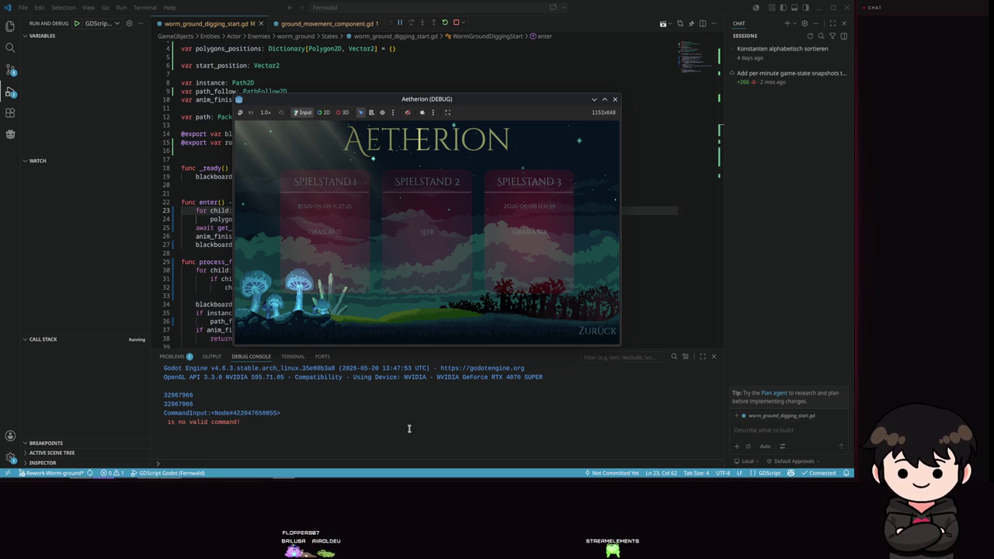
key("Return")
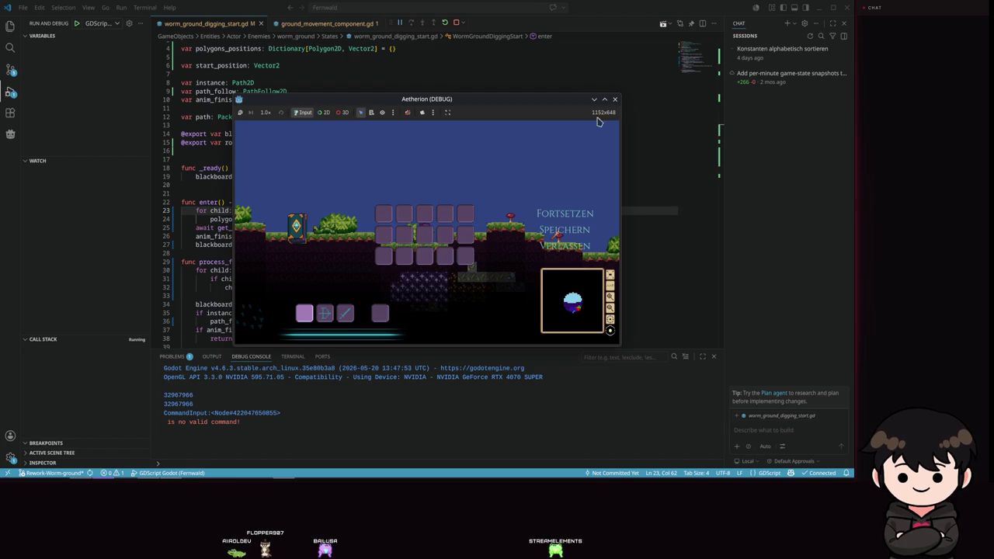
key("shift+F5")
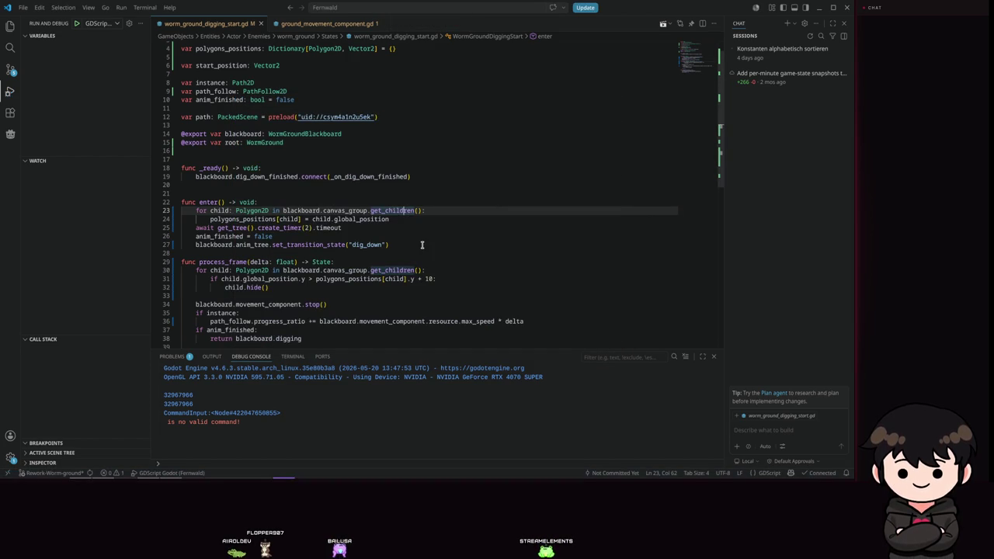
- Change line 31's offset to polygons_positions[child].y - 5 and relaunch the debug game
left_click(419, 278)
type("-")
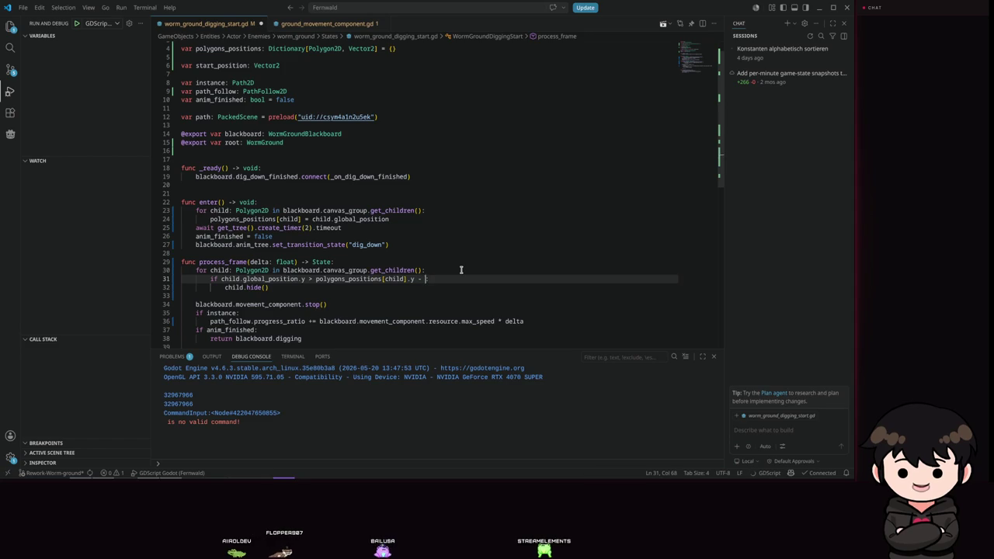
double_click(430, 279)
type("50")
left_click(460, 270)
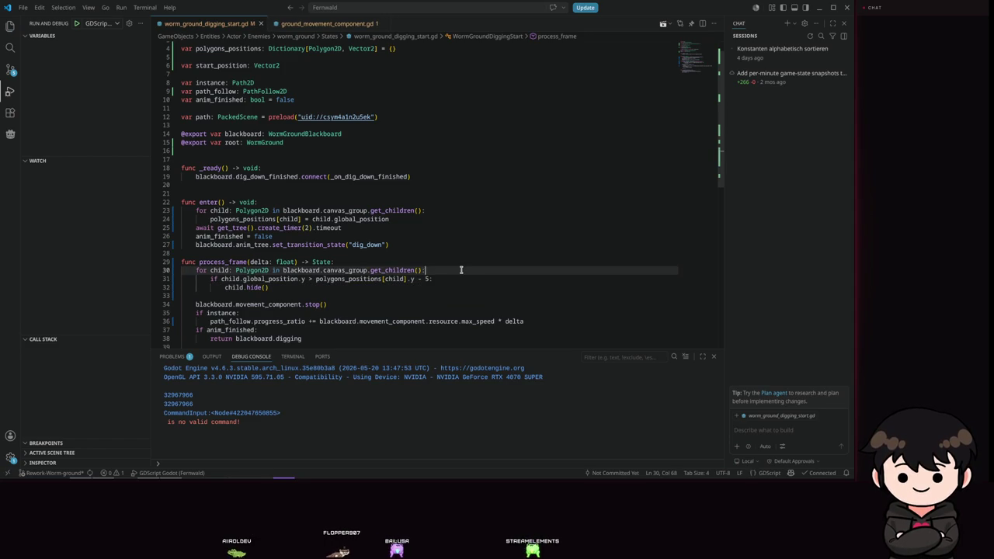
key("F5")
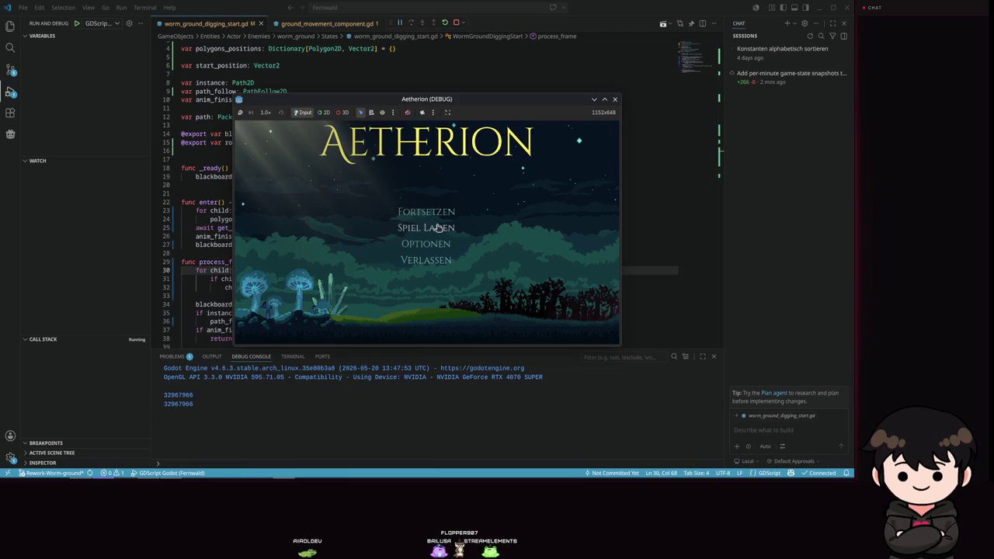
- Load the Spielstand 2 save, play the level, and close the game window
left_click(438, 228)
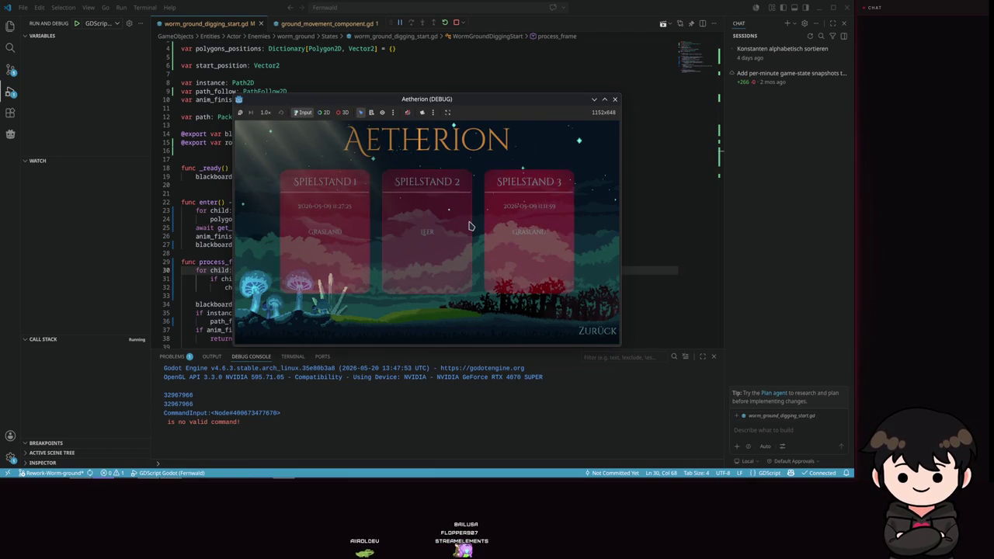
left_click(469, 226)
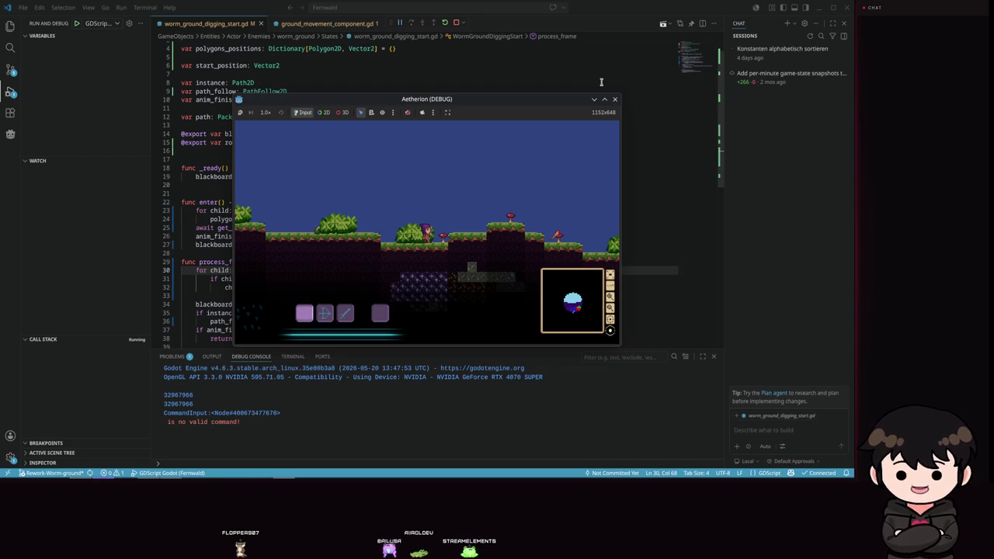
left_click(613, 99)
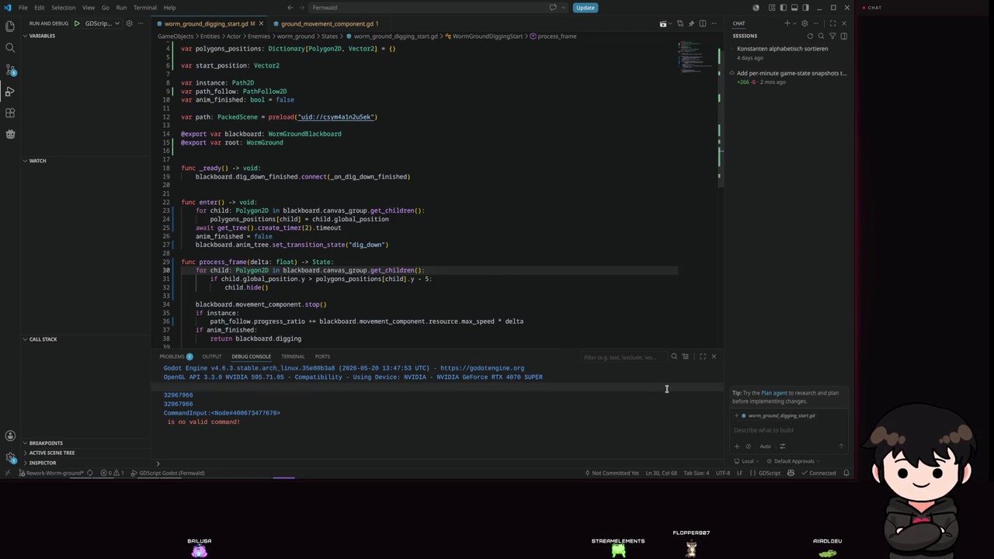
- Ask the chat assistant, in German, to hide each polygon once it has moved down from its own position
left_click(815, 429)
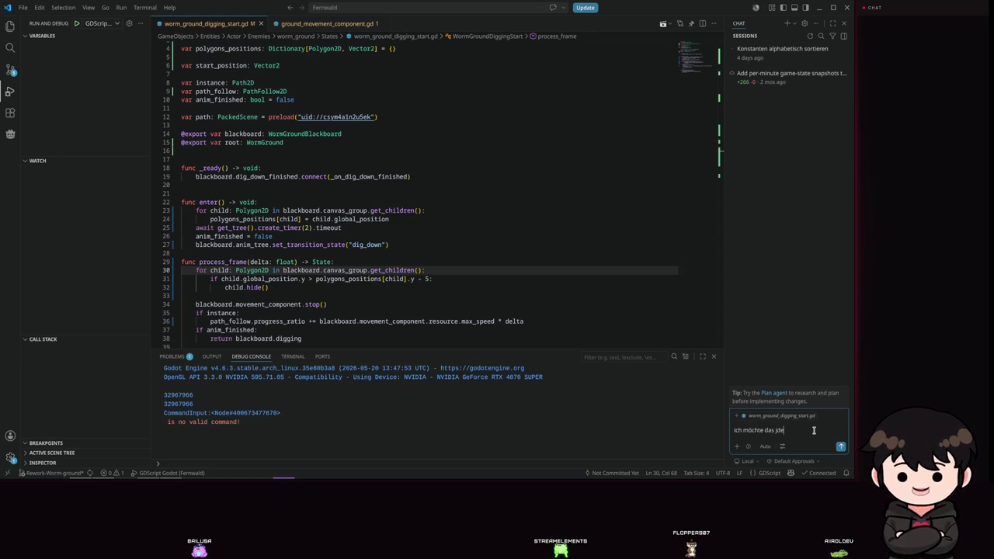
type("des ")
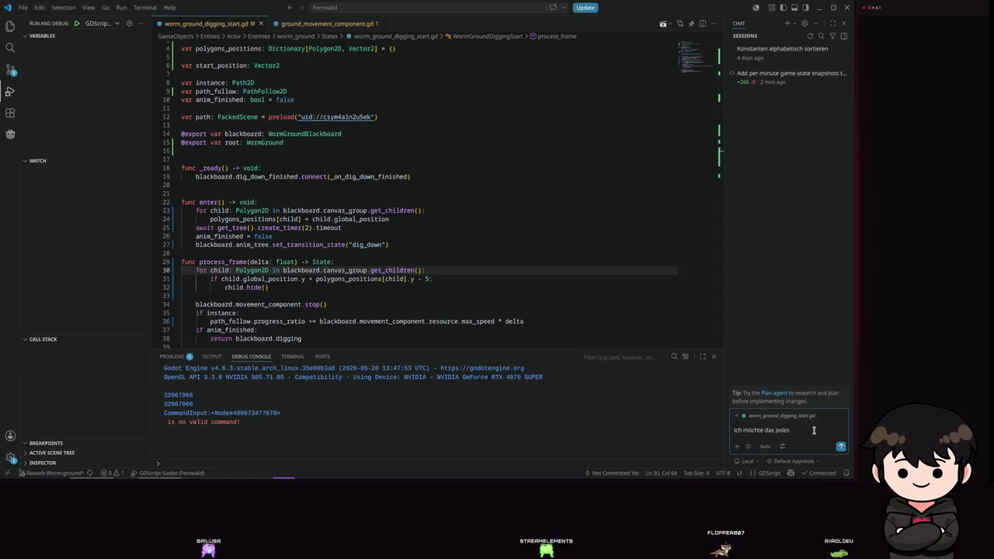
type("polygon, sobald e")
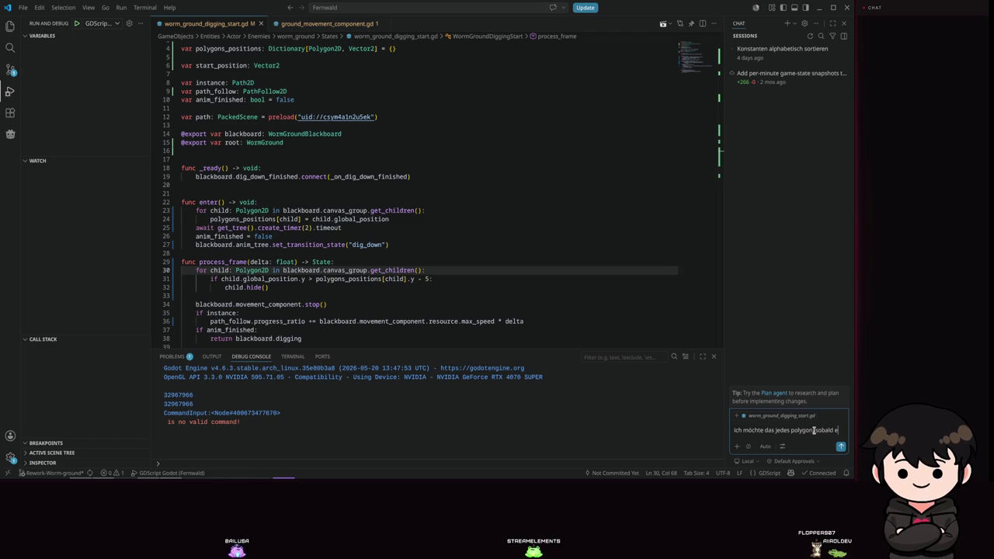
type("s sich etwas nacy")
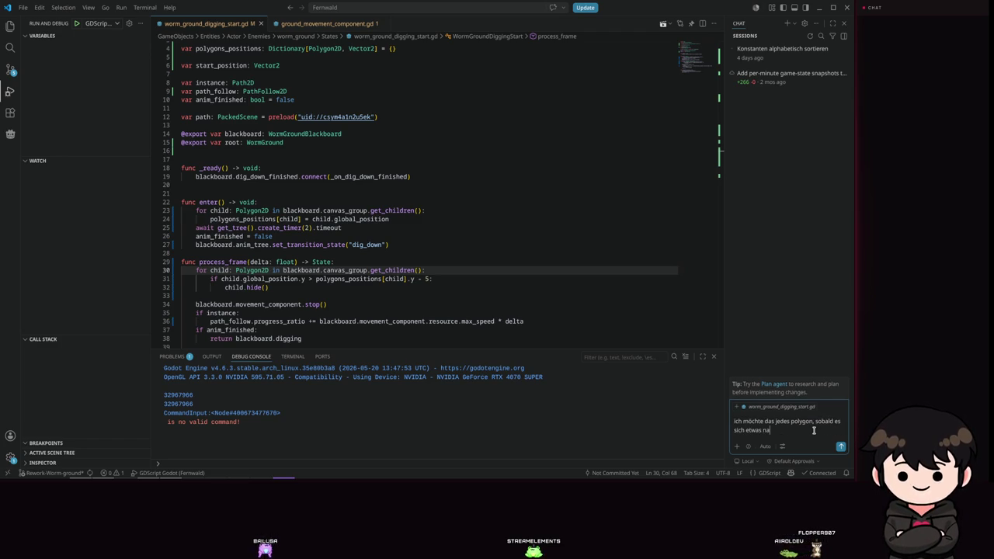
key("BackSpace")
type("h unte")
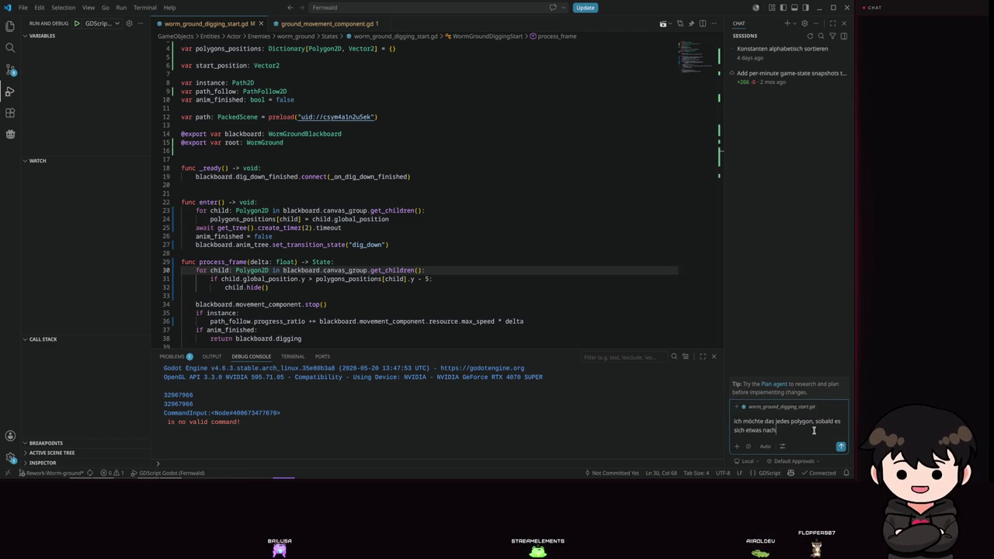
type("n bewegt hat v")
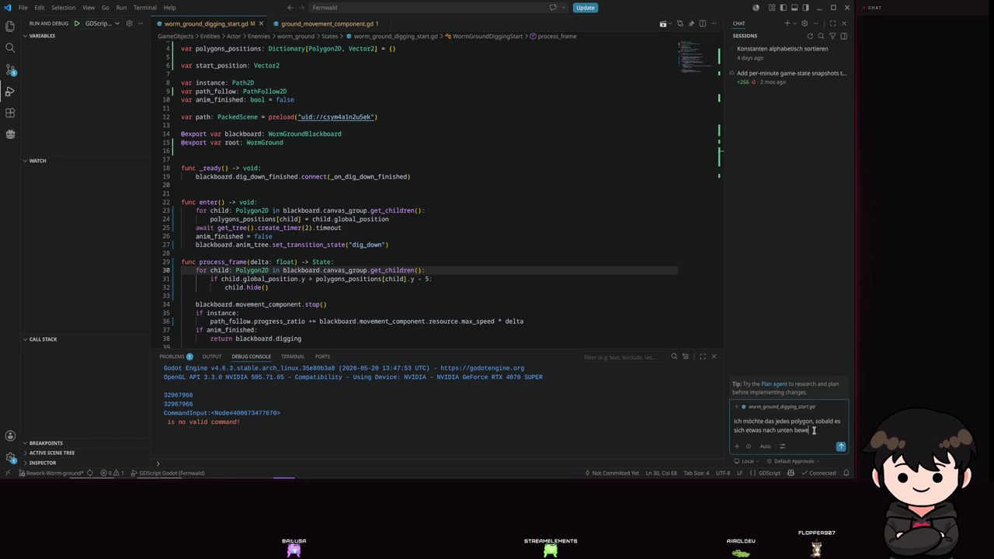
type("ersteckt")
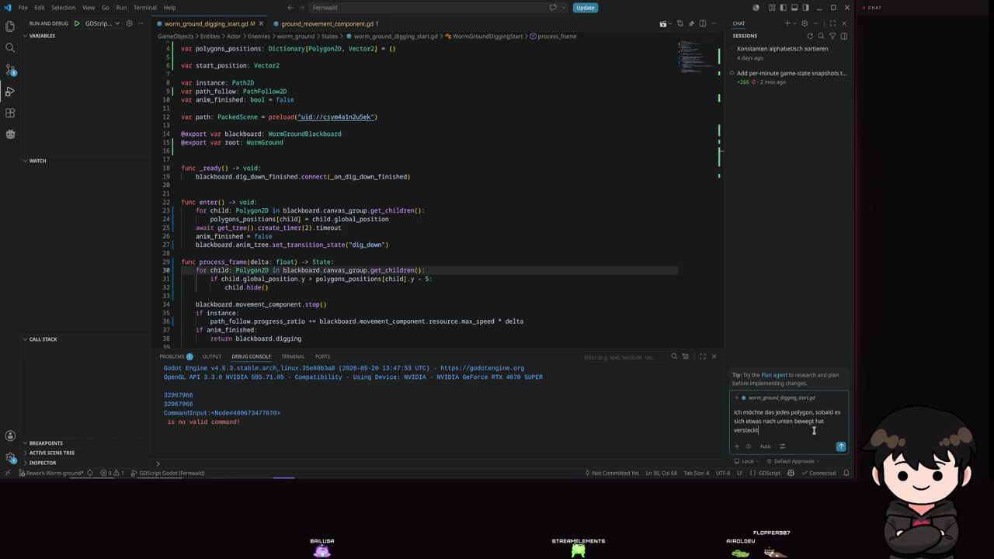
type(" (jedes ha")
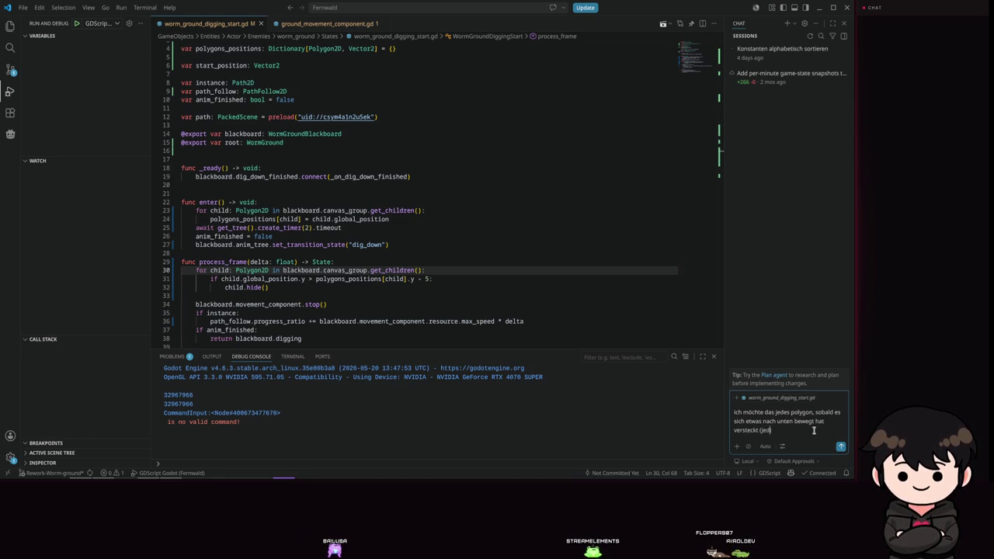
type("t seine e")
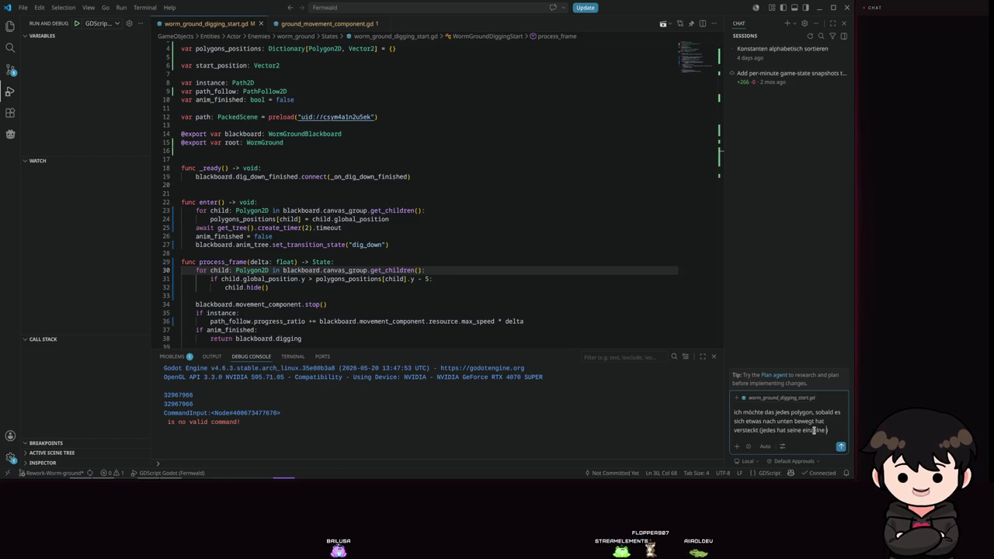
type("inzelne position")
key("Return")
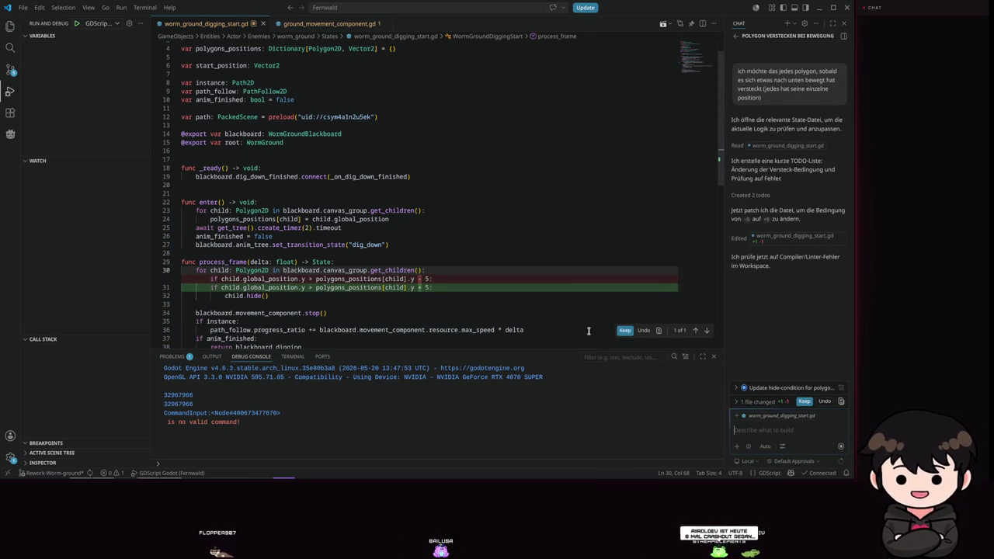
- Accept the assistant's + 5 hide-condition edit and relaunch the game in debug mode
left_click(801, 403)
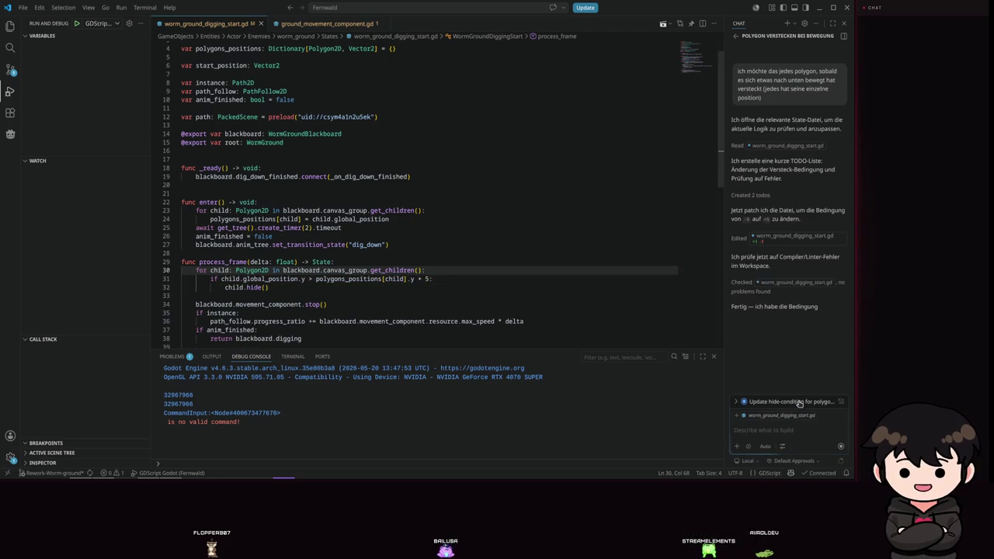
left_click(433, 245)
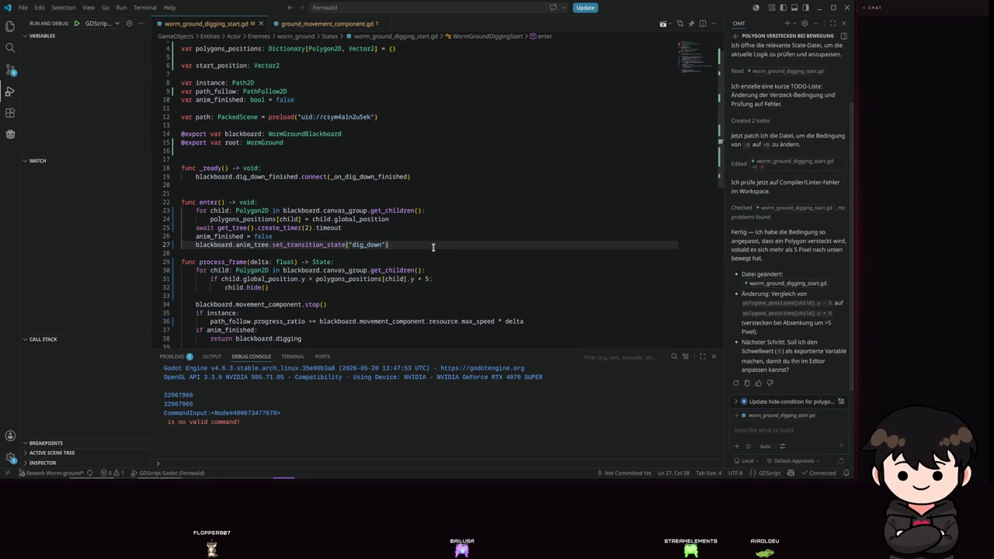
left_click(466, 229)
key("F5")
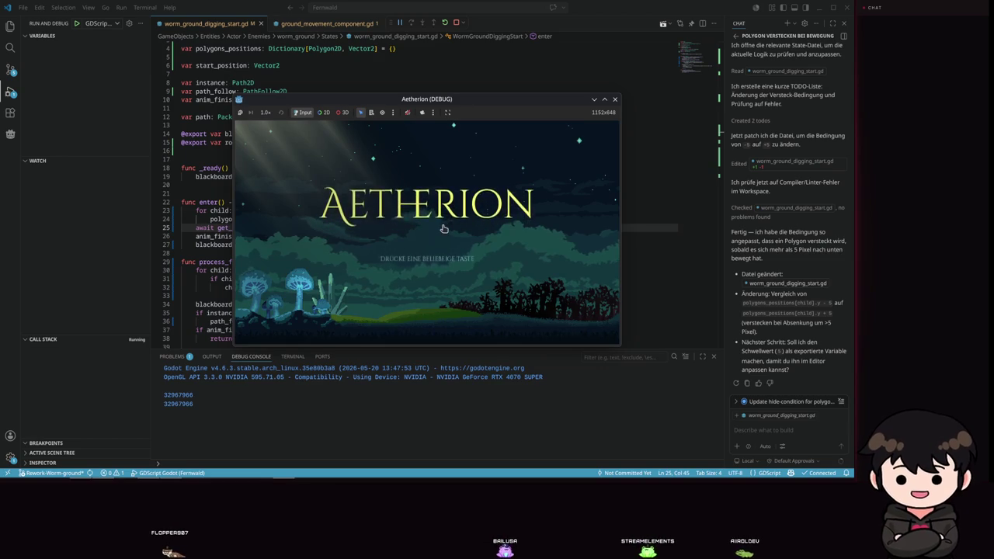
- Load Spielstand 2 into the level from the title screen's Spiel Laden menu
key("space")
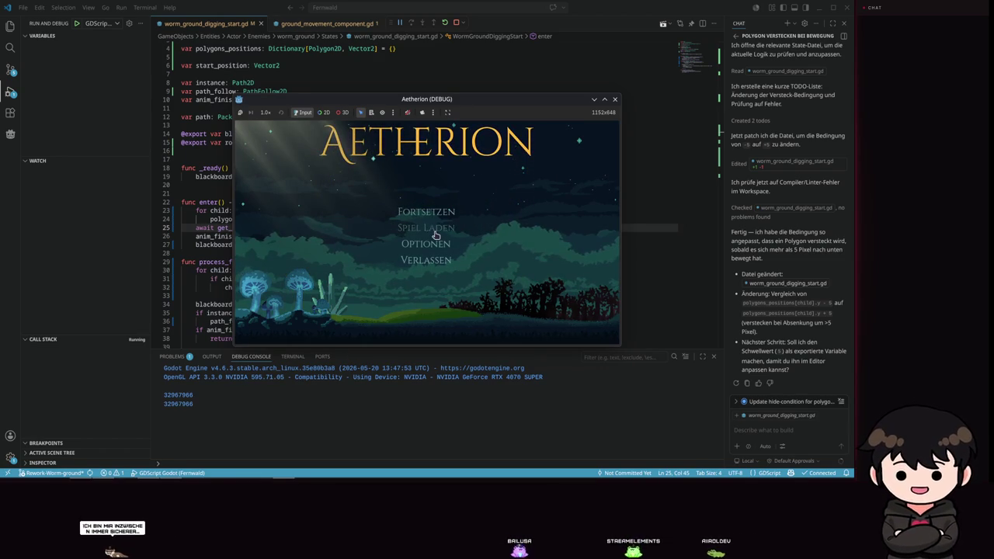
left_click(435, 231)
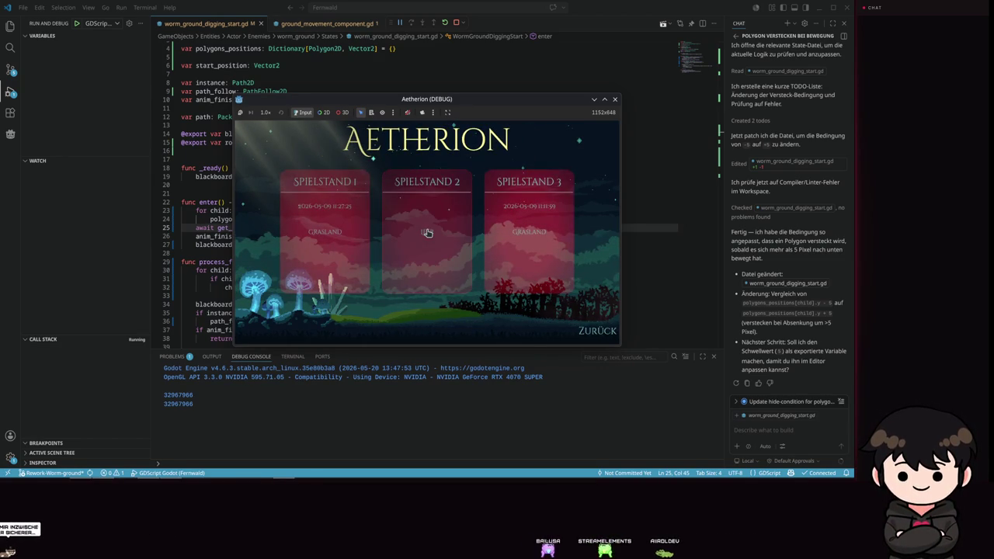
left_click(427, 232)
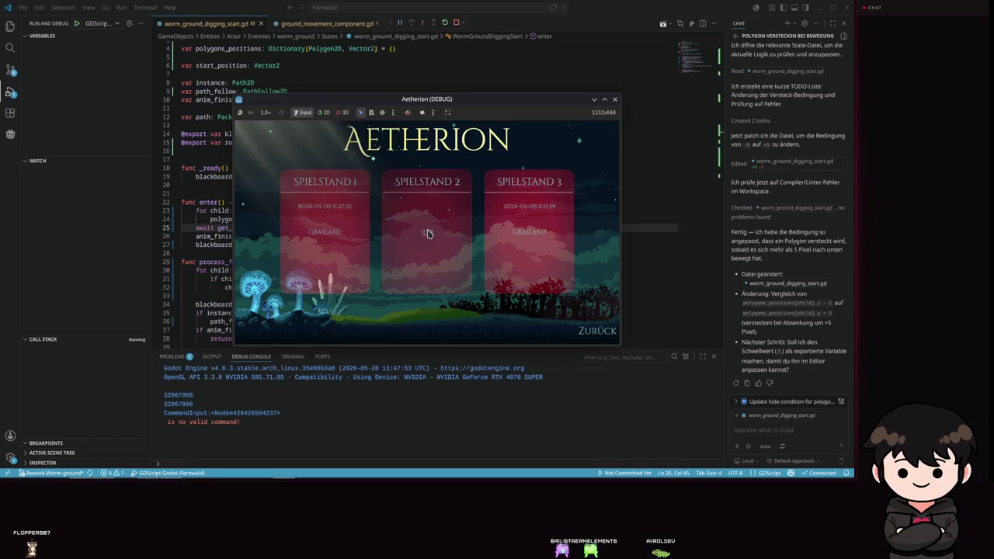
left_click(427, 233)
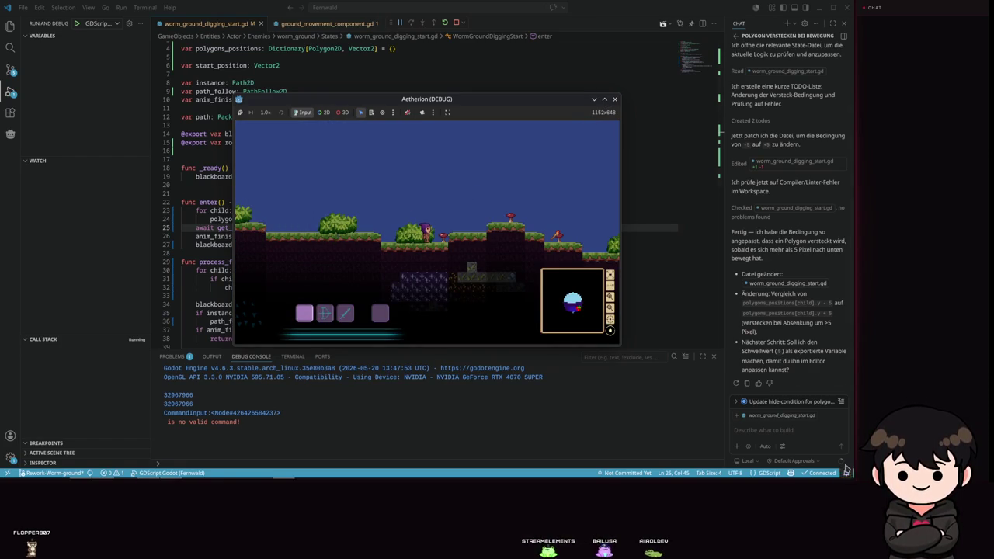
- Bring the code editor forward and expand the assistant's todo list
left_click(774, 429)
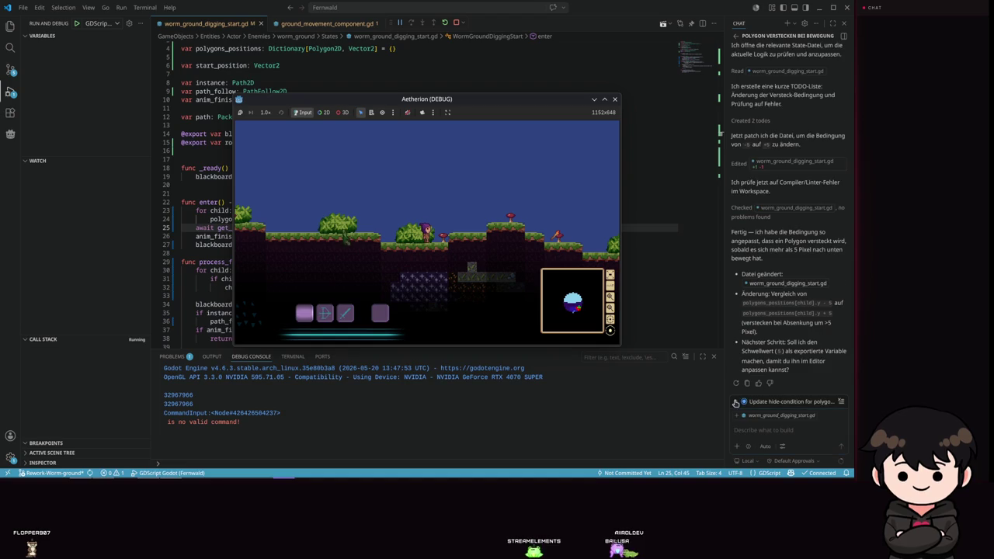
left_click(769, 402)
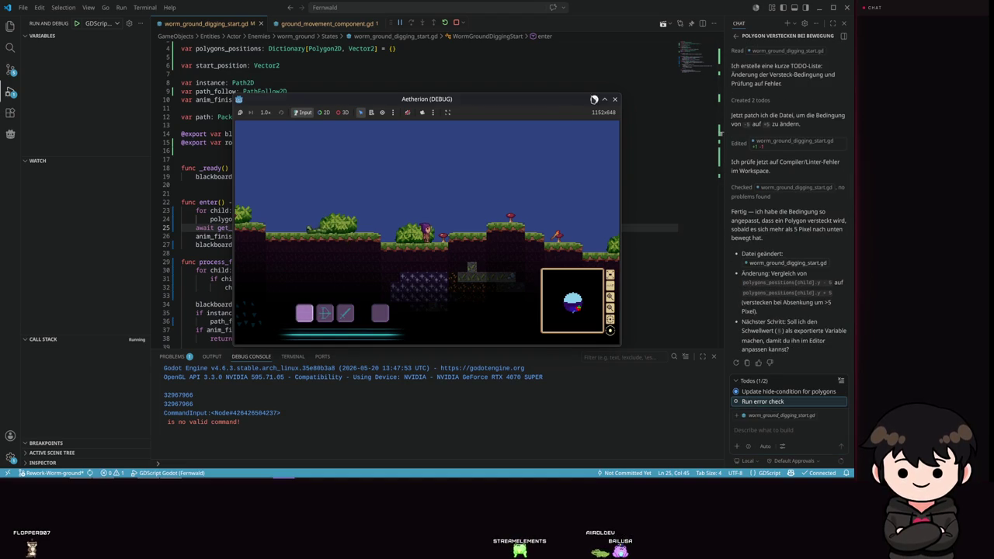
left_click(782, 361)
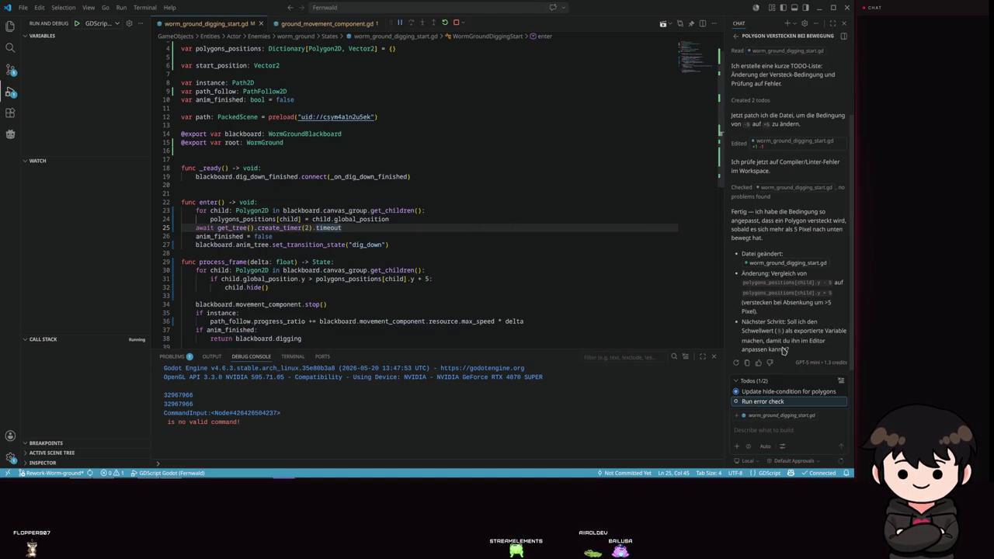
- Keeping the Auto model, tell the chat 'nun versteckt er sich gar nicht'
left_click(767, 447)
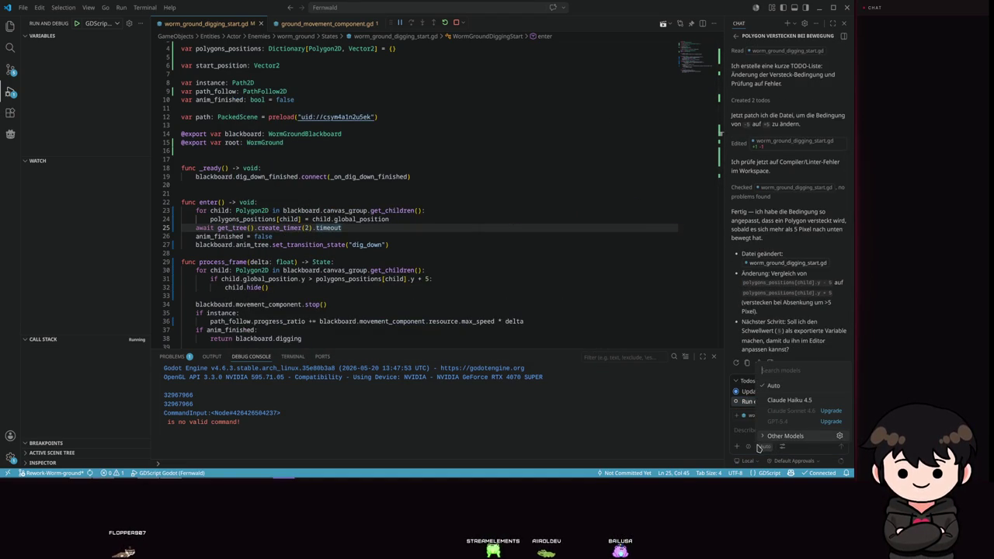
left_click(784, 436)
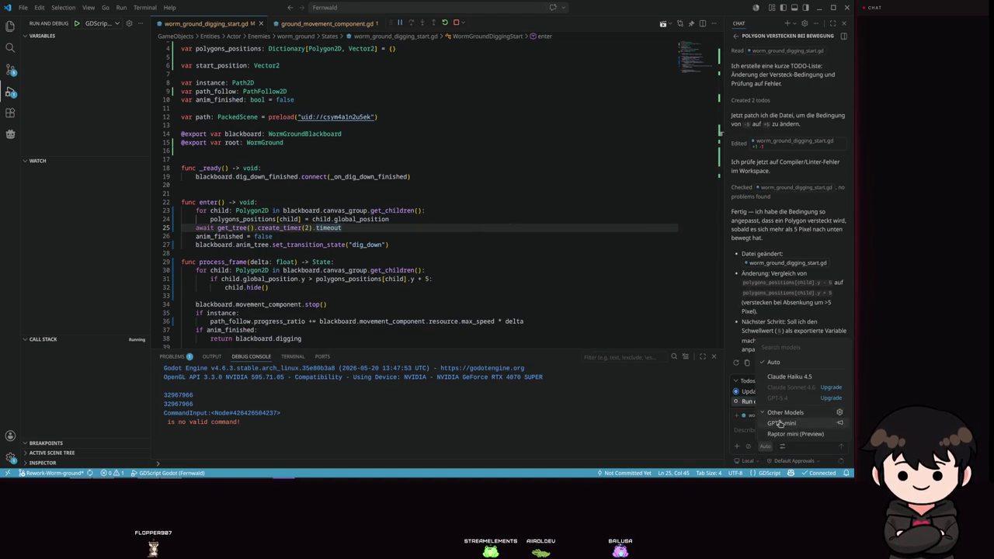
left_click(745, 427)
type("nun ist er n")
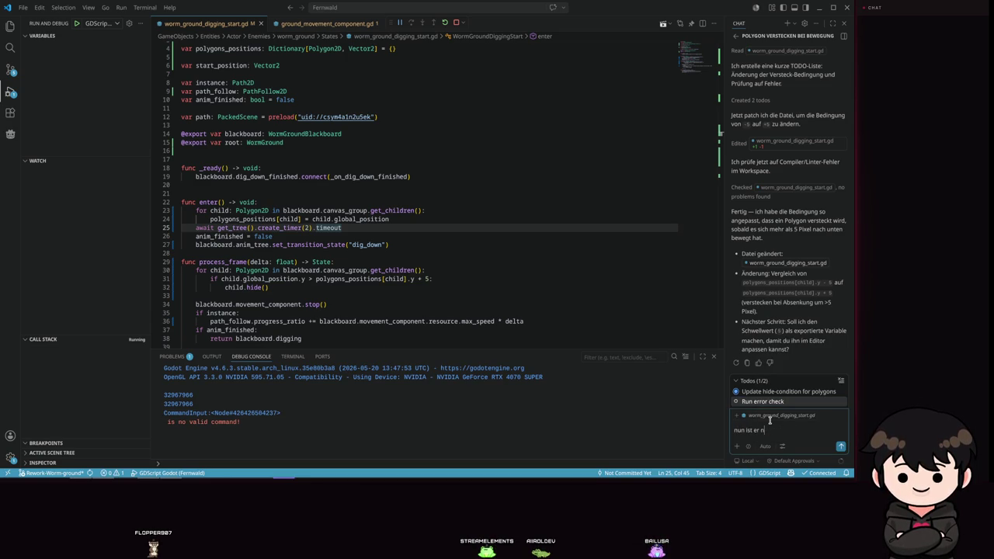
key("BackSpace")
key("BackSpace")
key("BackSpace")
type("vers")
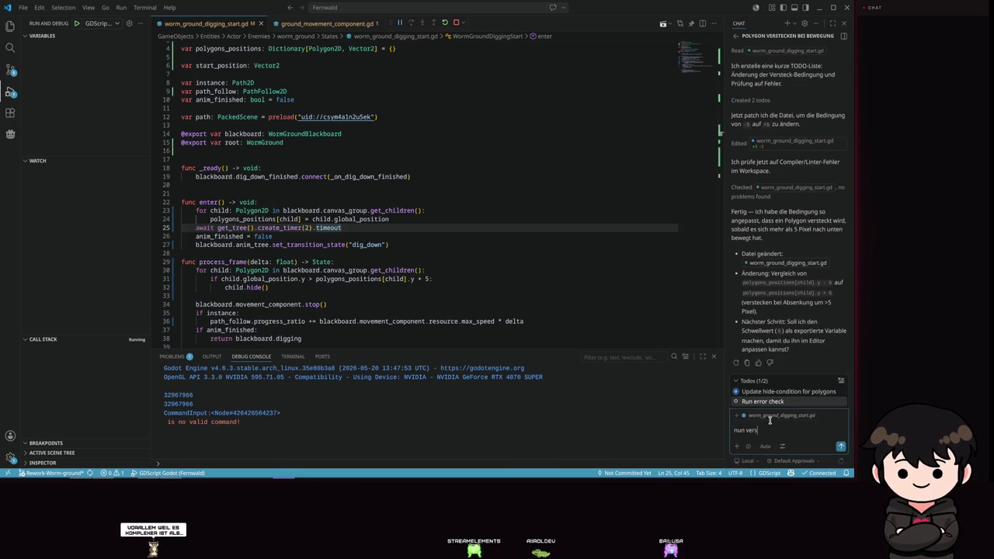
type("teckt er sich")
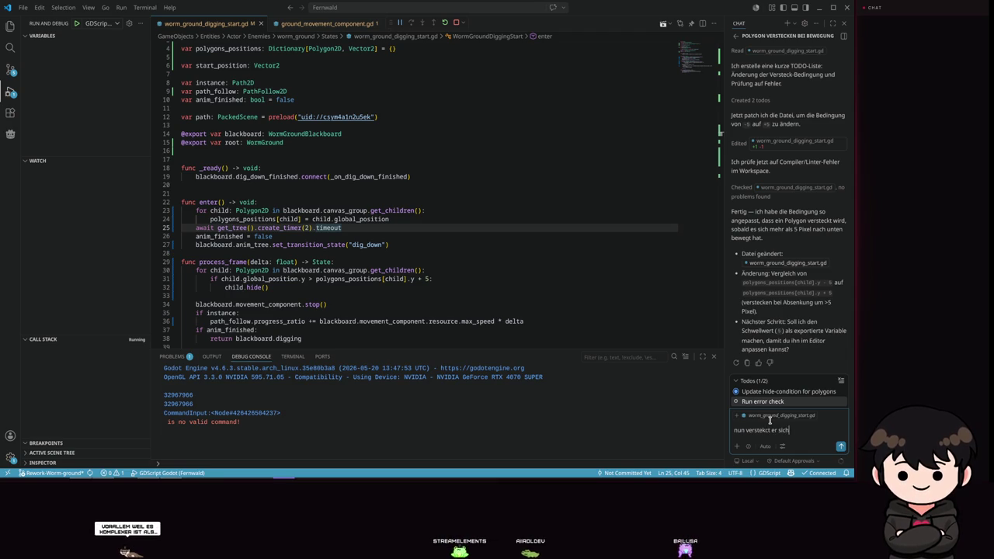
type(" gar nicht")
key("Return")
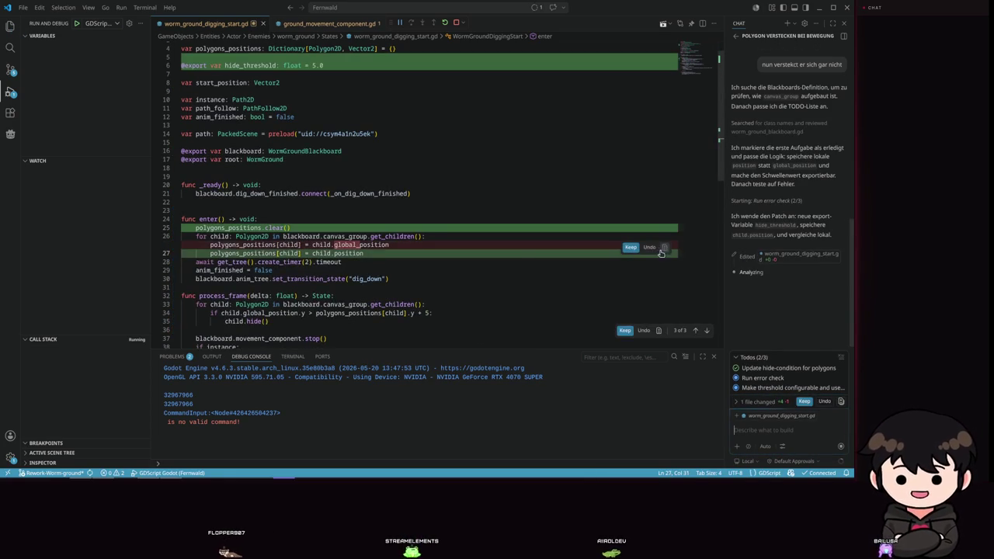
- Keep the assistant's hide_threshold 5.0 and local-position edits, and stop the debug session
scroll(329, 305, "up", 1)
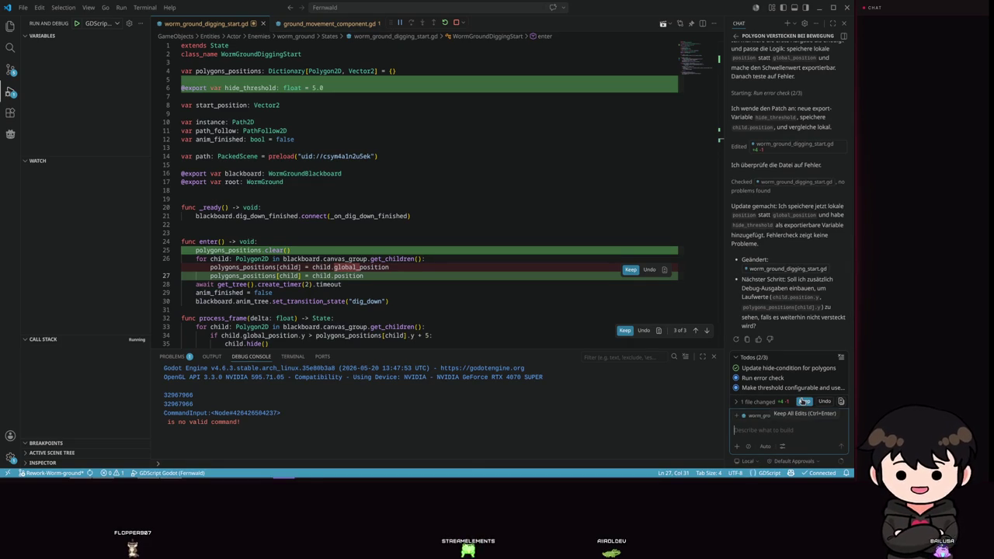
left_click(804, 402)
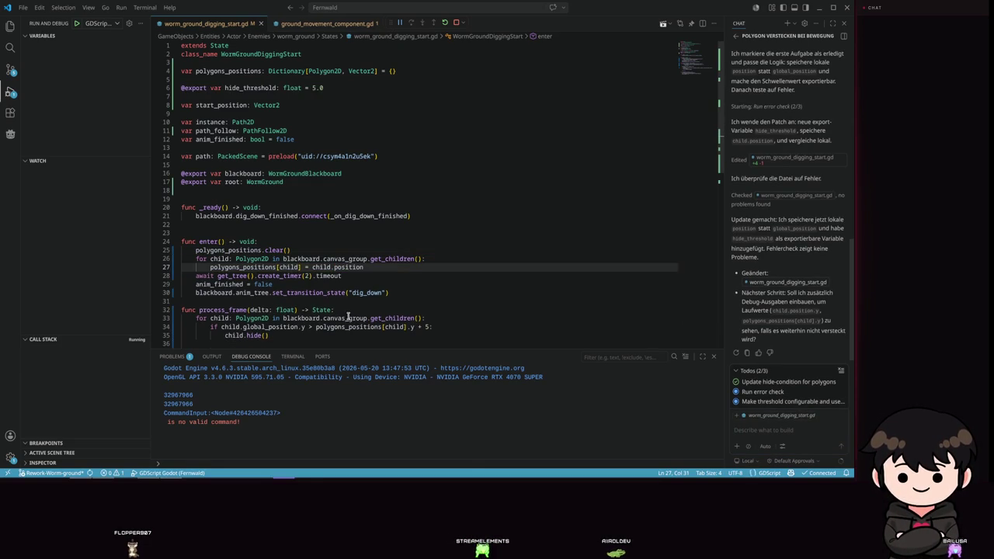
left_click(454, 250)
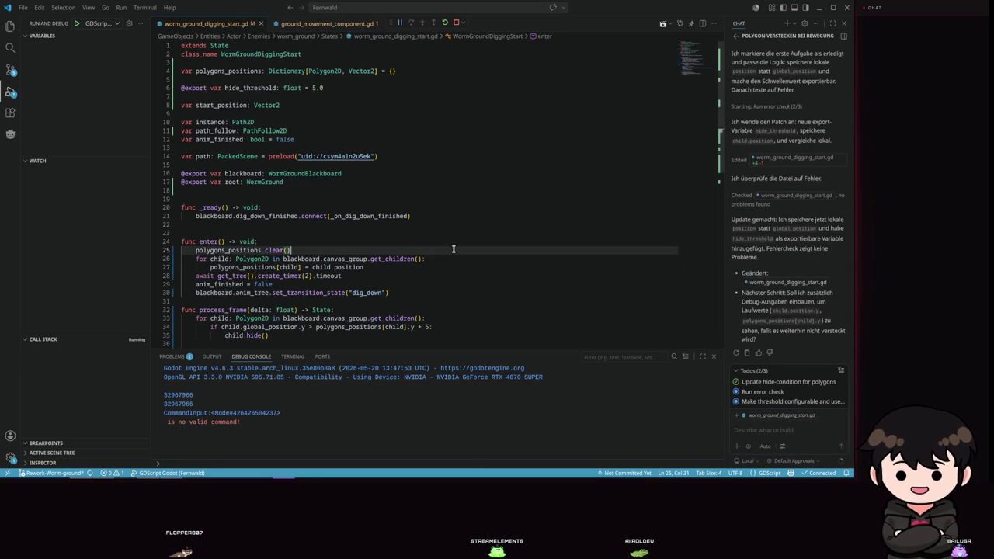
left_click(455, 24)
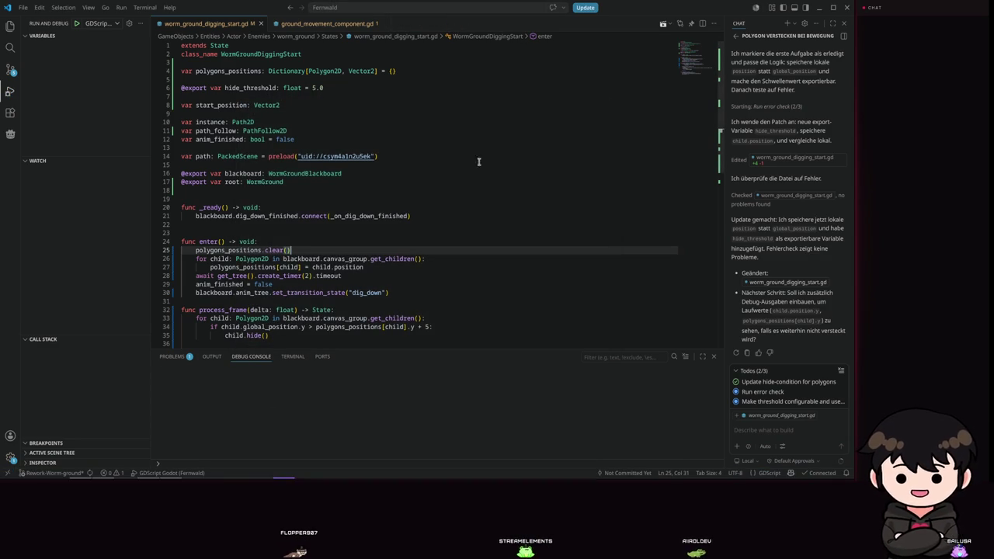
left_click(495, 207)
key("F5")
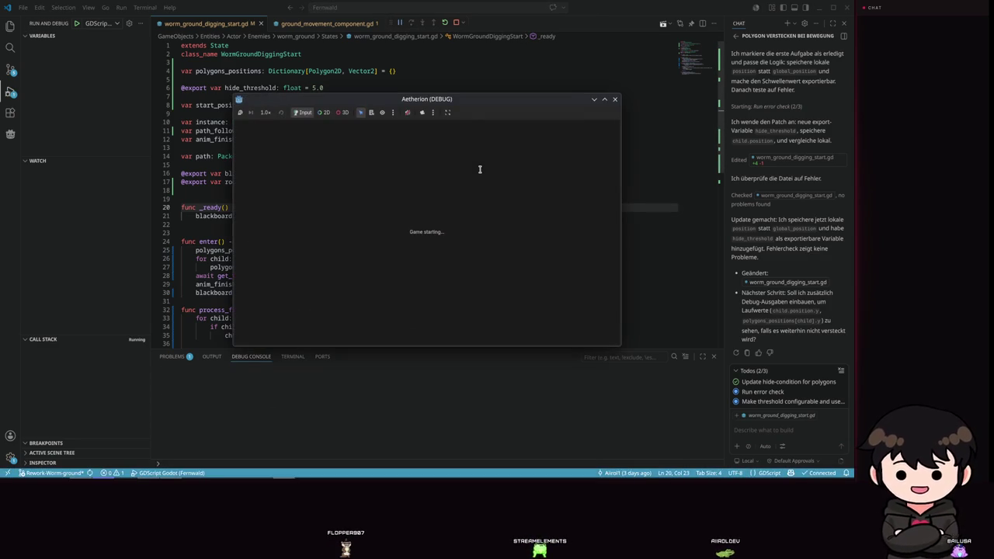
left_click(441, 244)
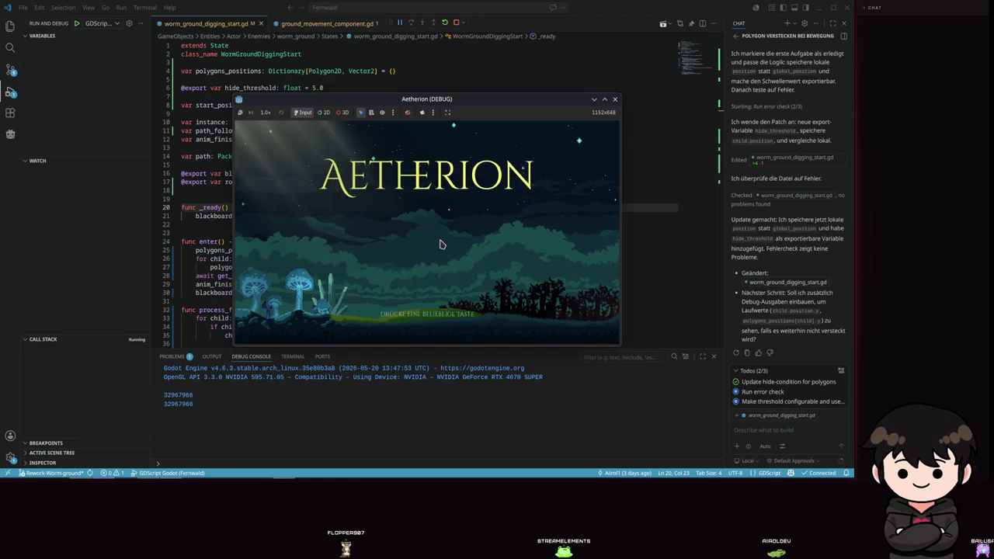
left_click(433, 231)
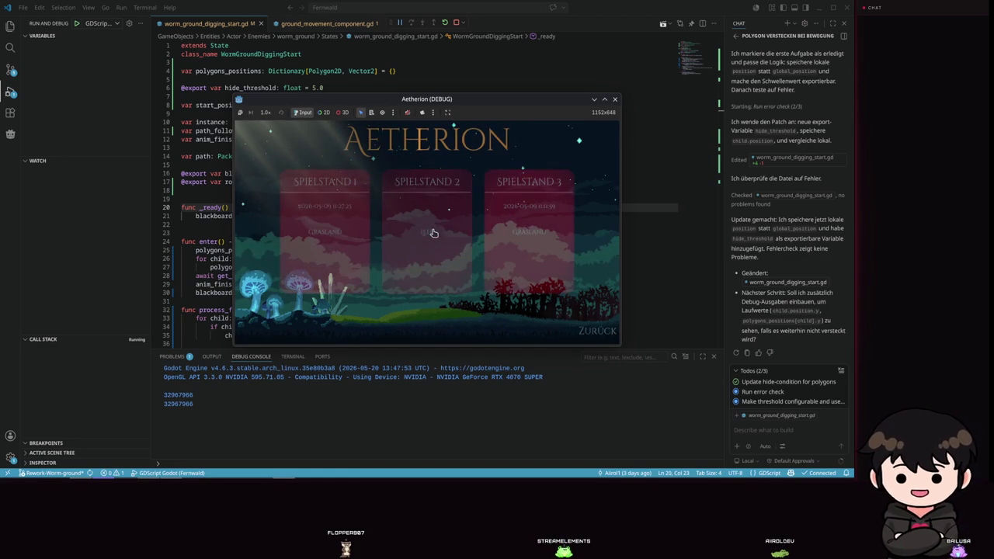
left_click(434, 233)
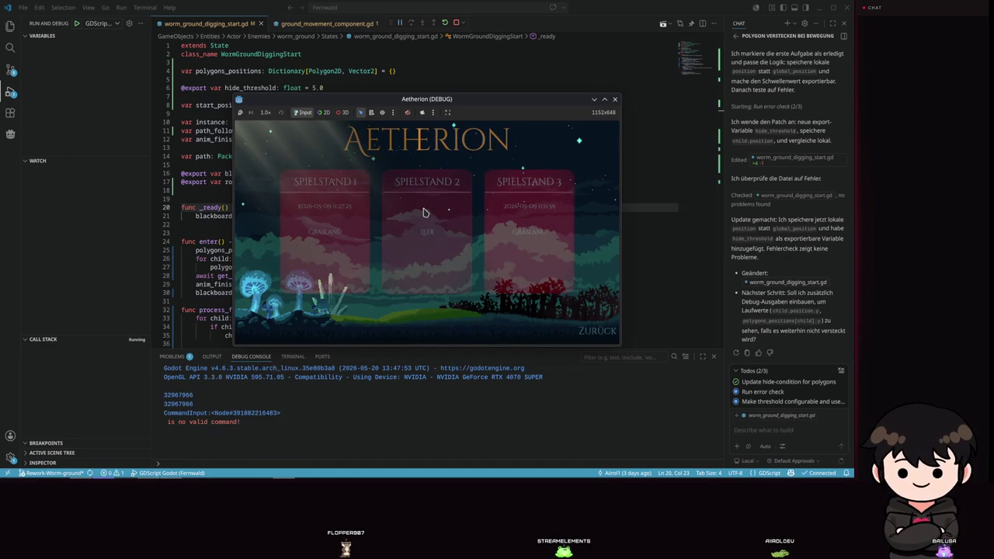
left_click(425, 212)
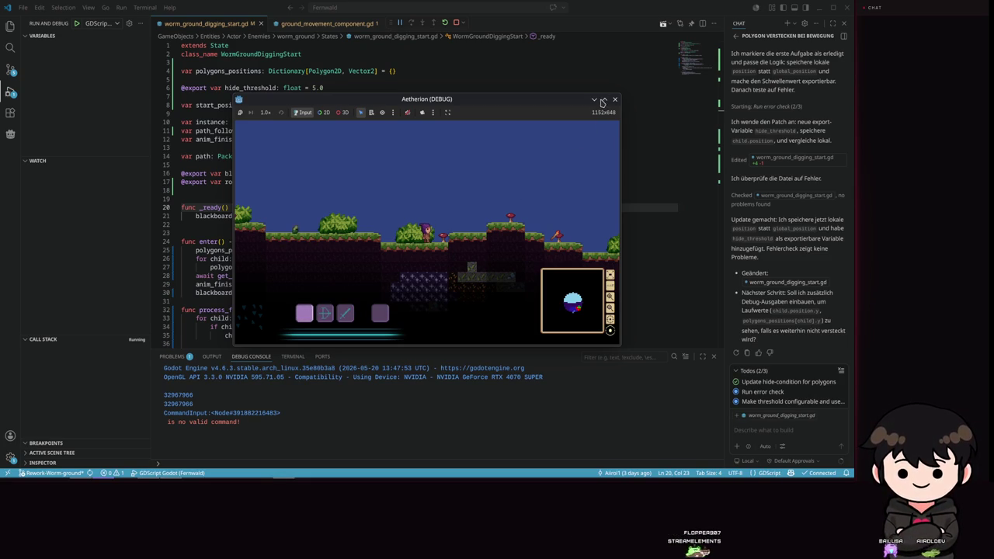
left_click(614, 99)
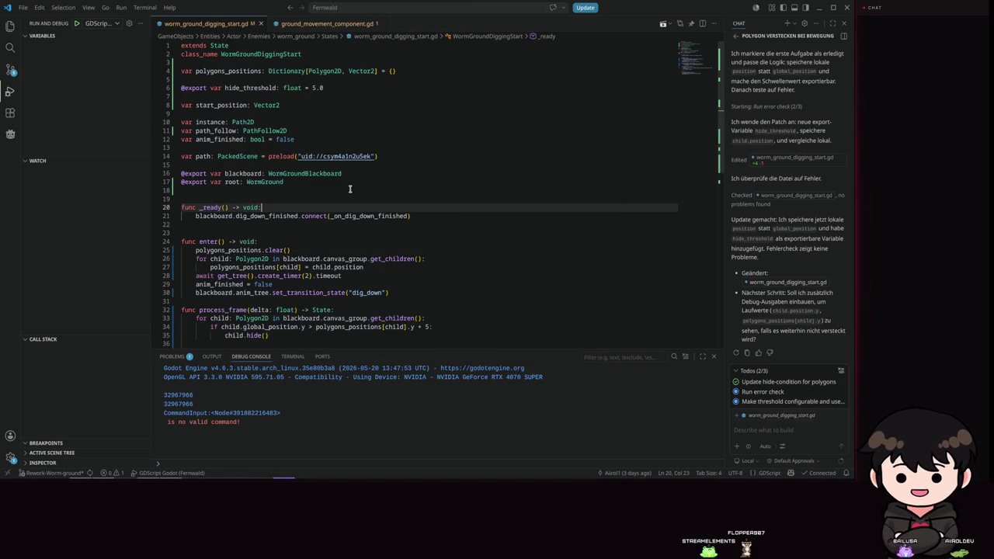
- Change the enter() timer to create_timer(4) and launch the game
left_click(339, 277)
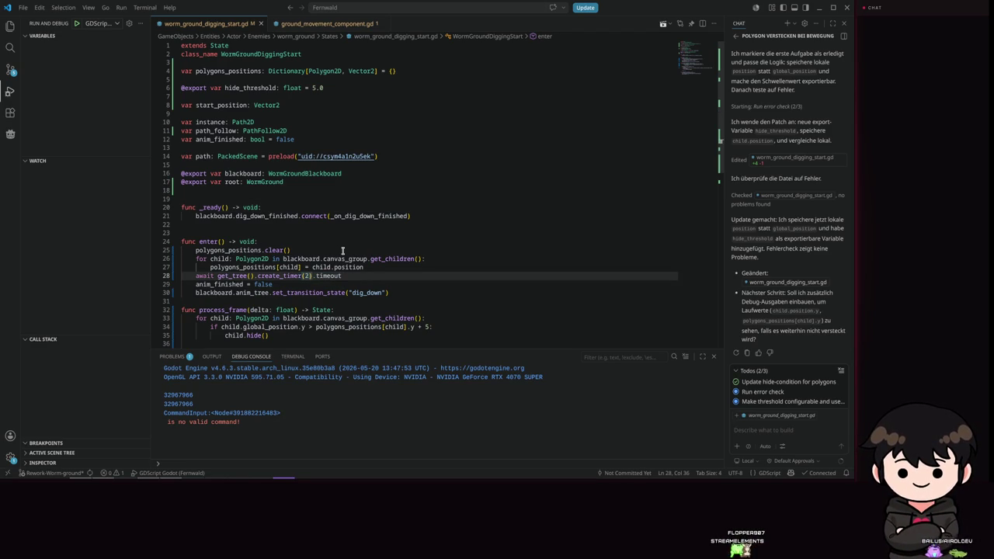
key("BackSpace")
type("4")
left_click(586, 233)
key("F5")
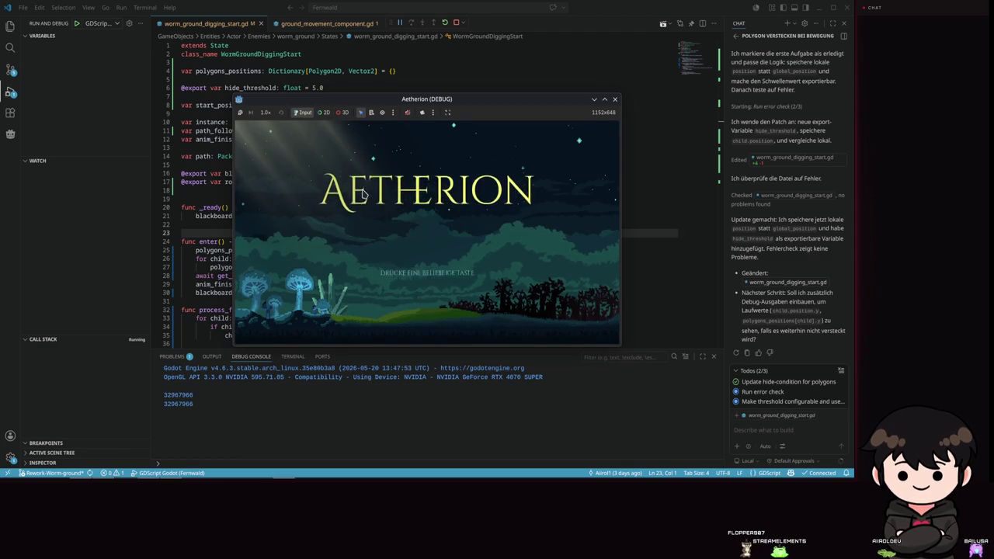
- Load save slot 2 in the game, then close the game window
left_click(361, 194)
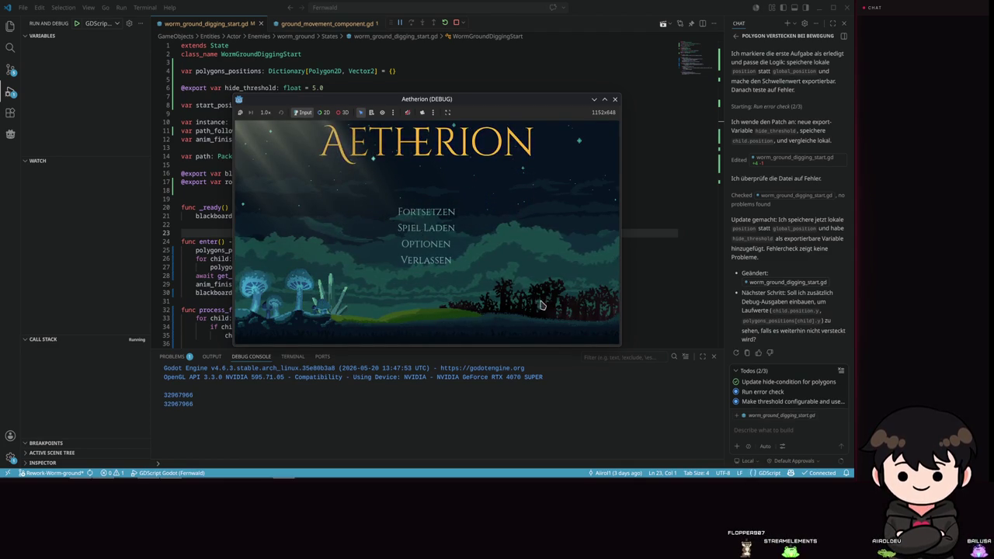
left_click(425, 228)
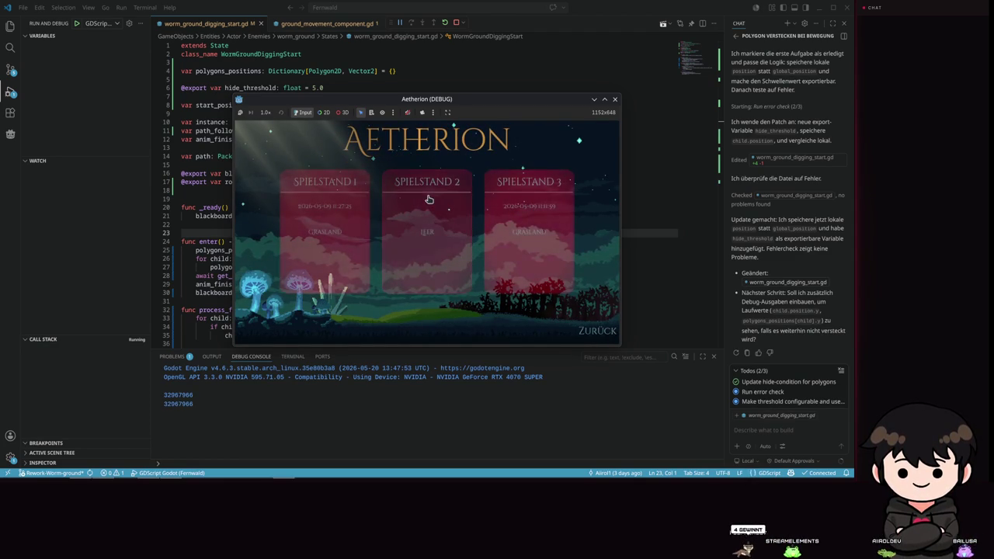
left_click(426, 191)
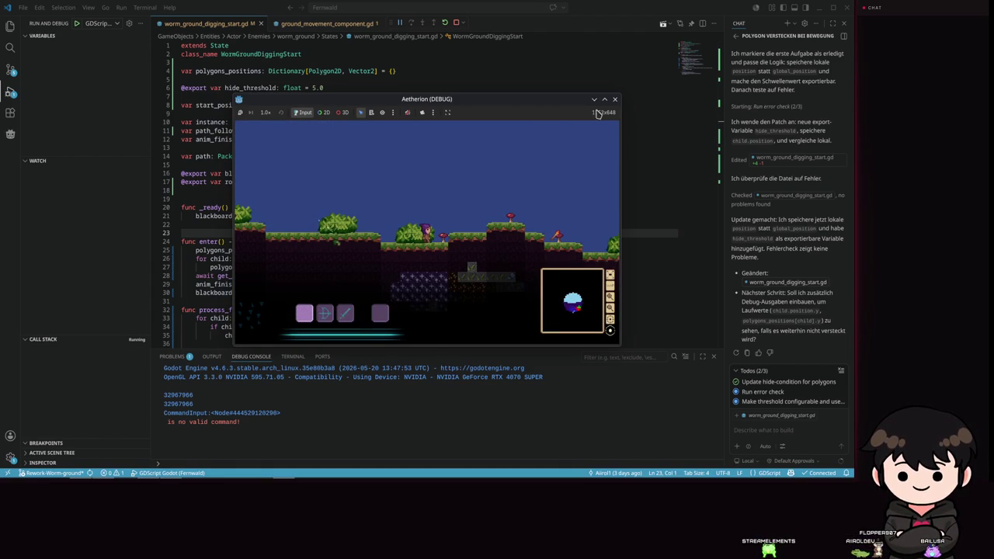
left_click(614, 98)
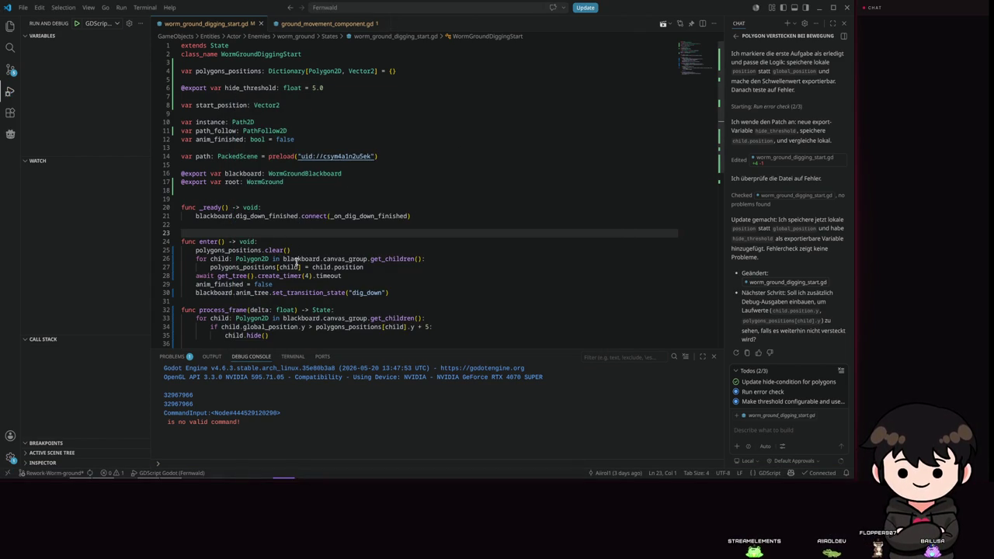
- Add 'if blackboard.anim_tree.get_transition_state() == "dig_down":' at the top of process_frame
scroll(296, 262, "down", 4)
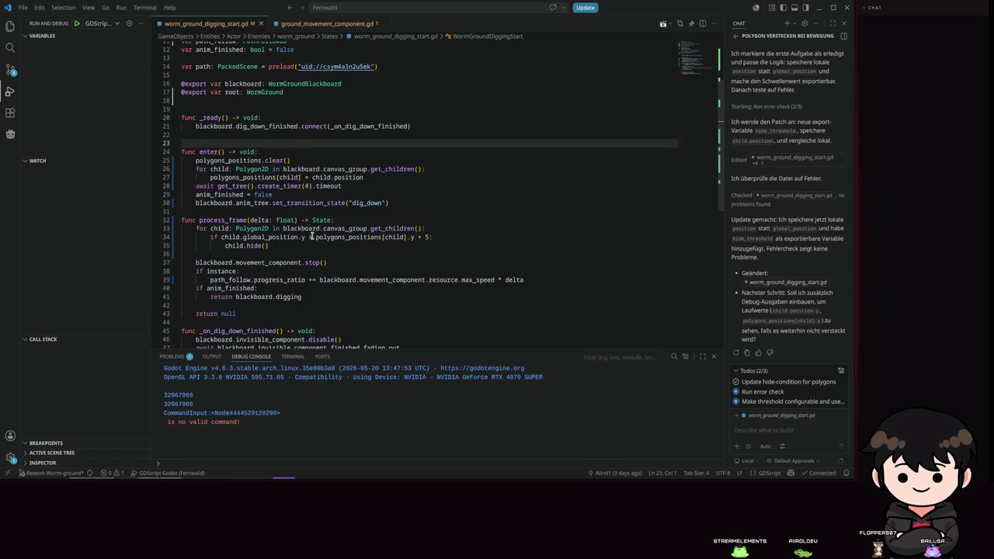
scroll(311, 236, "up", 1)
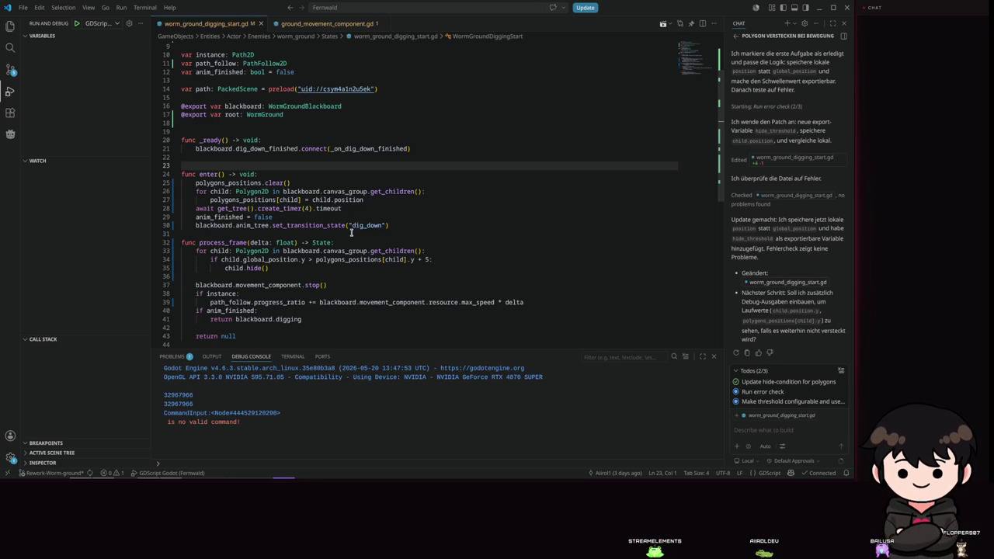
mouse_move(340, 251)
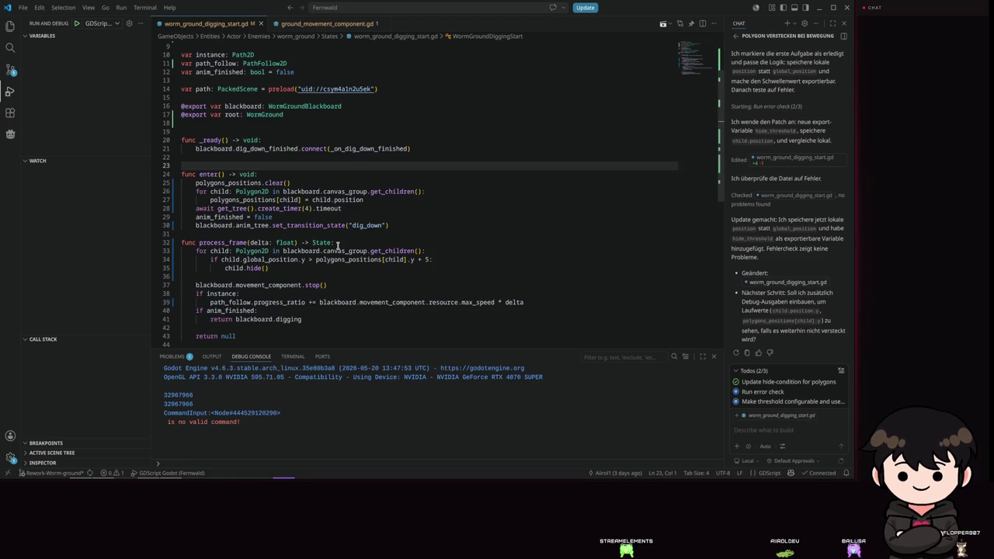
left_click(335, 242)
key("Return")
type("if ")
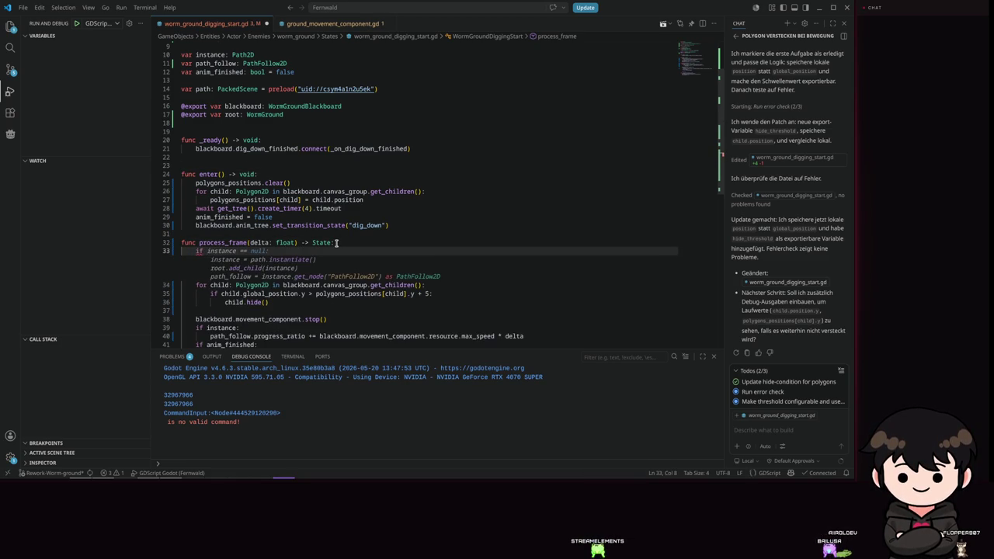
type("blackboa")
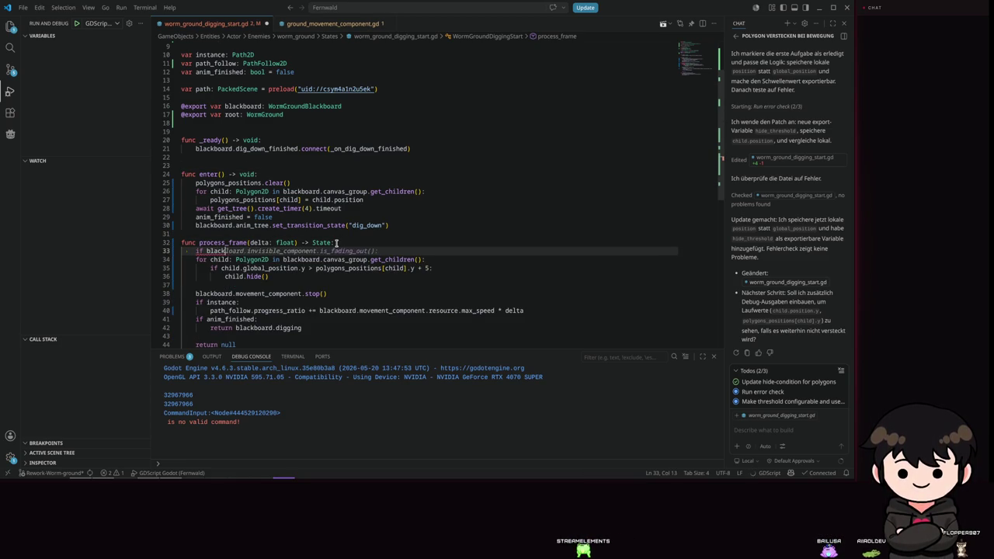
type("rd.anim_tree.")
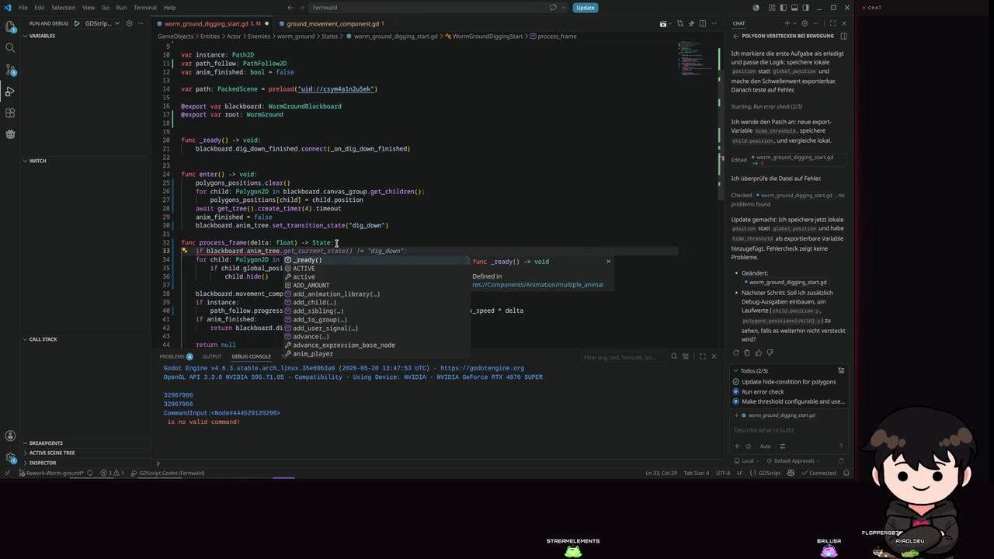
type("get")
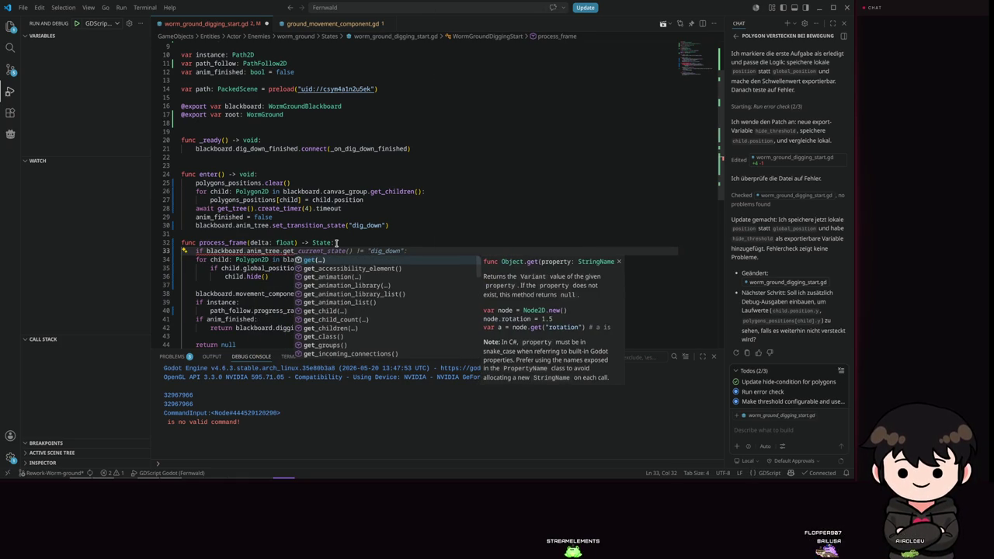
type("(")
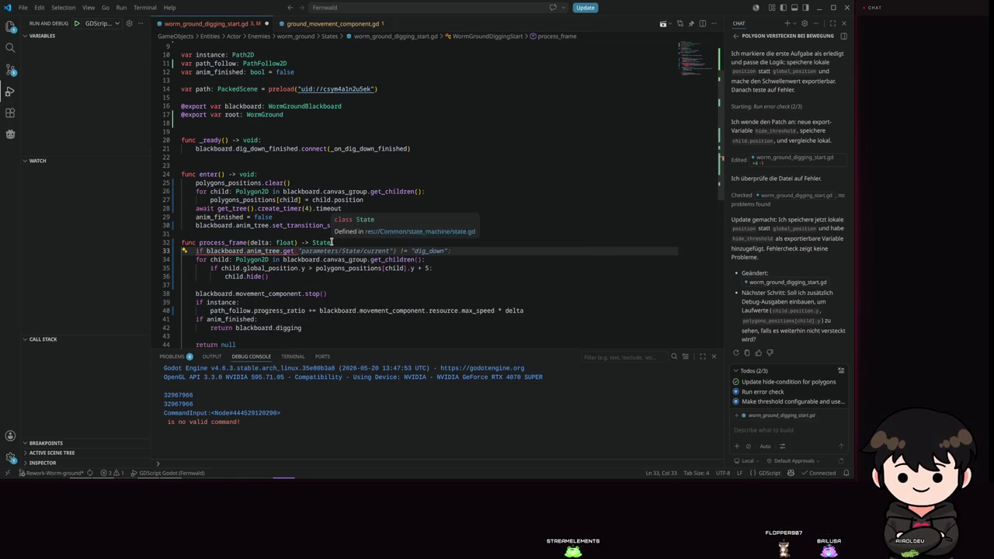
key("BackSpace")
type("_cur")
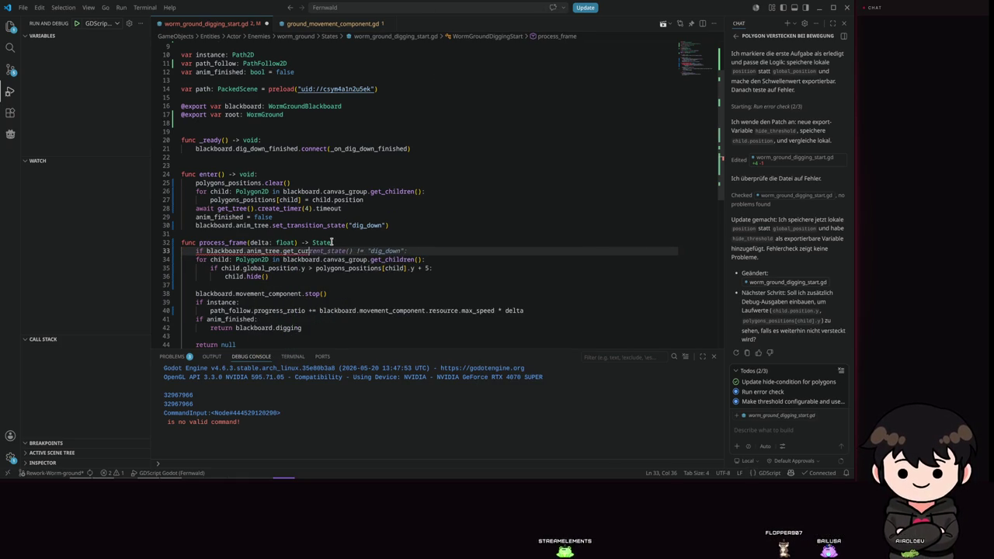
key("BackSpace")
key("BackSpace")
key("BackSpace")
type("t")
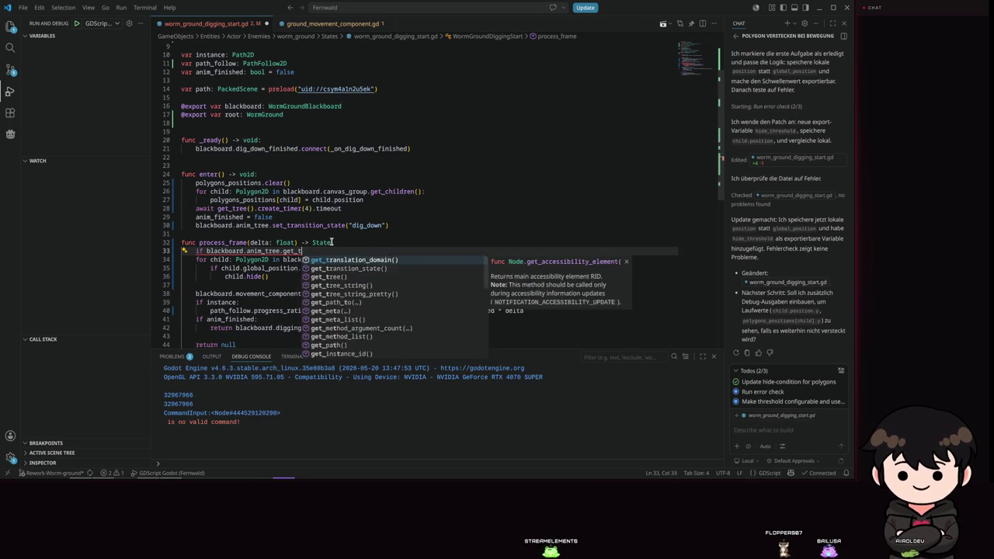
type("e")
key("BackSpace")
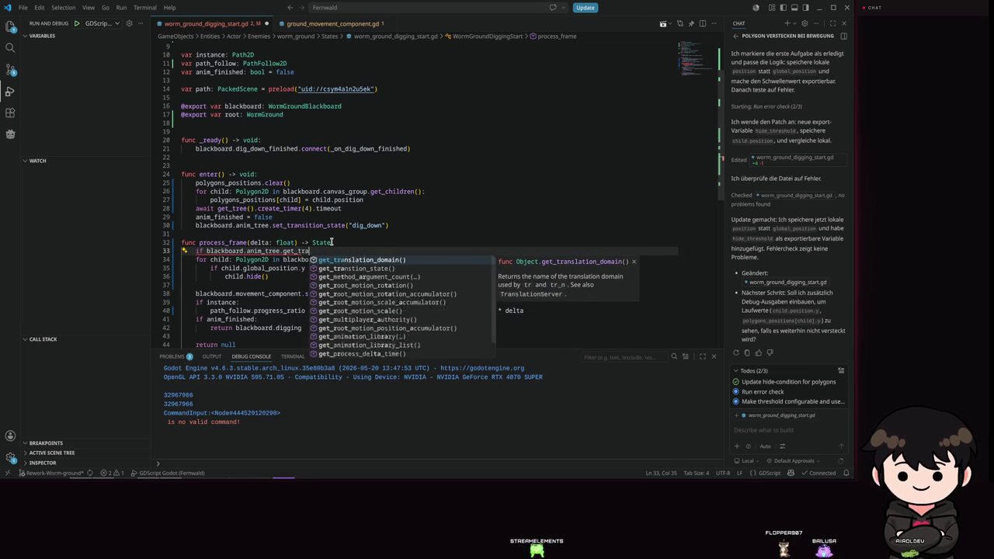
type("ransition_state(")
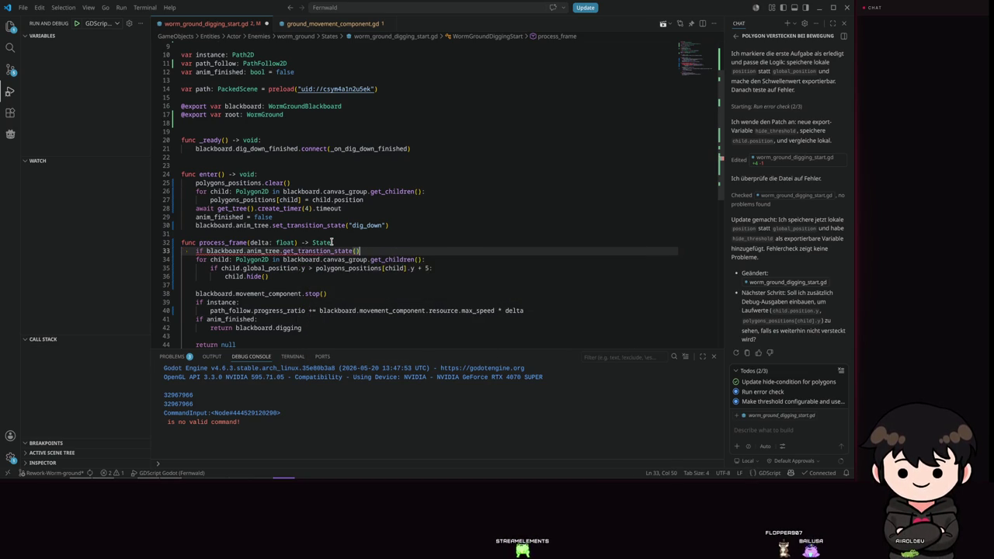
type("== \"dig_down\":")
key("Return")
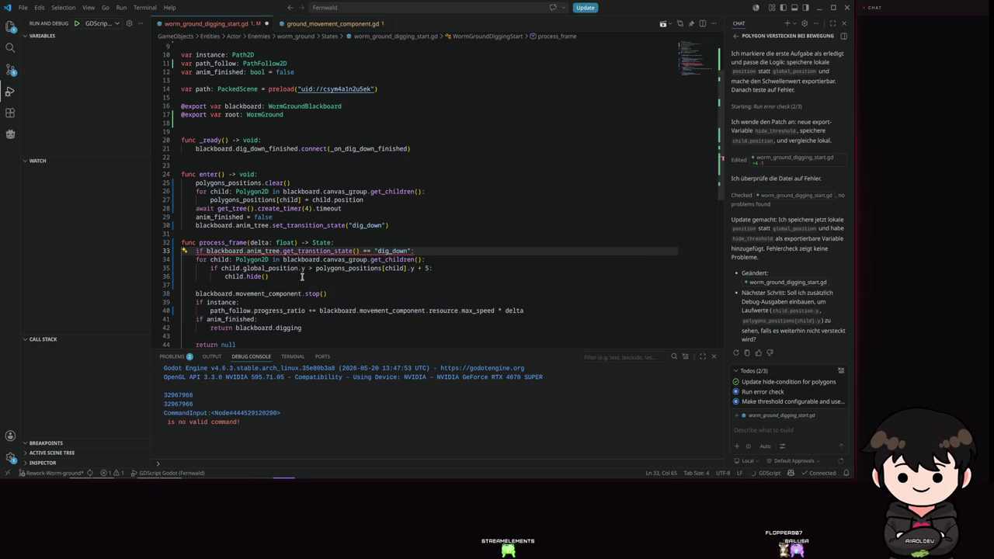
- Indent the polygon-hiding loop under the dig_down check and start debugging
left_click_drag(195, 260, 432, 276)
key("Tab")
left_click(631, 209)
left_click_drag(482, 225, 482, 233)
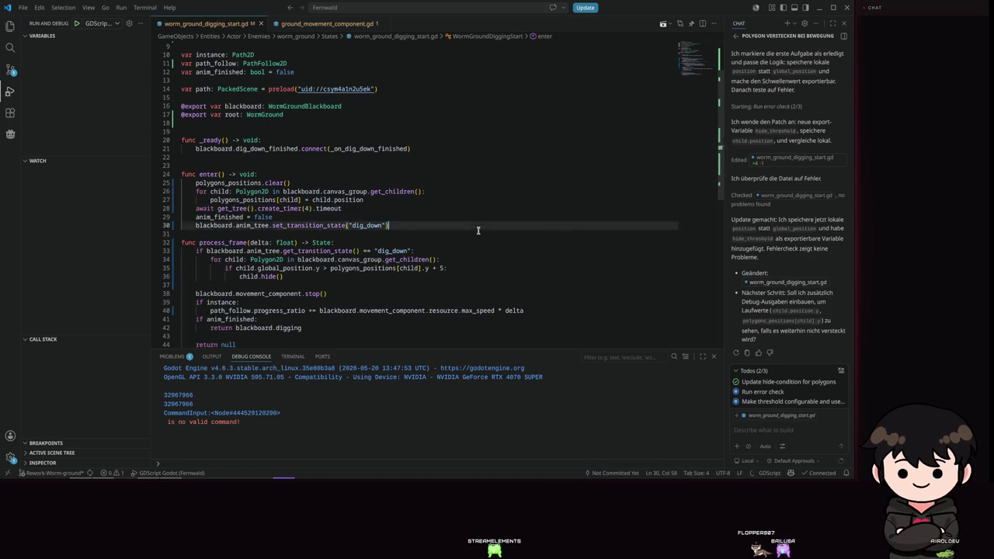
key("F5")
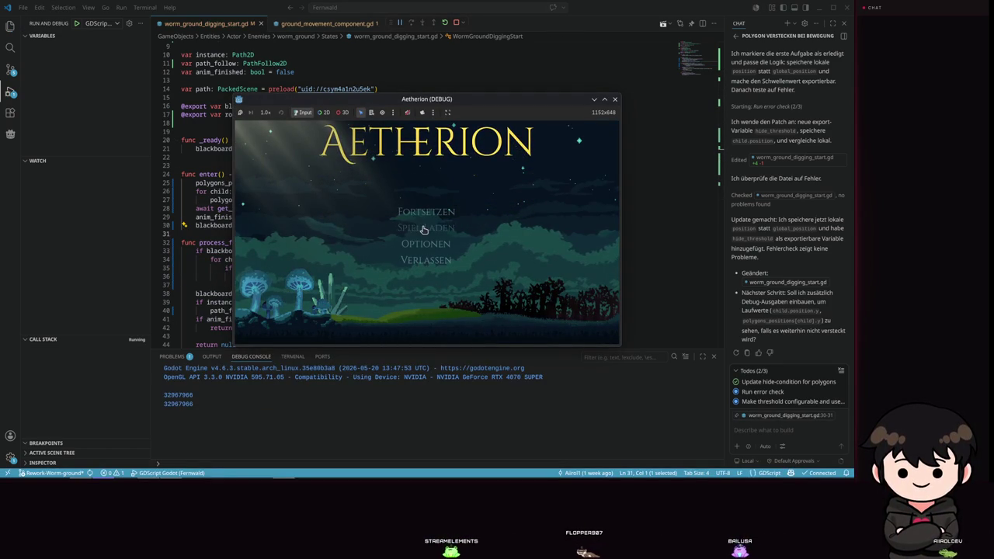
- Load the Spielstand 2 save via Spiel Laden, then close the Aetherion (DEBUG) window
left_click(418, 224)
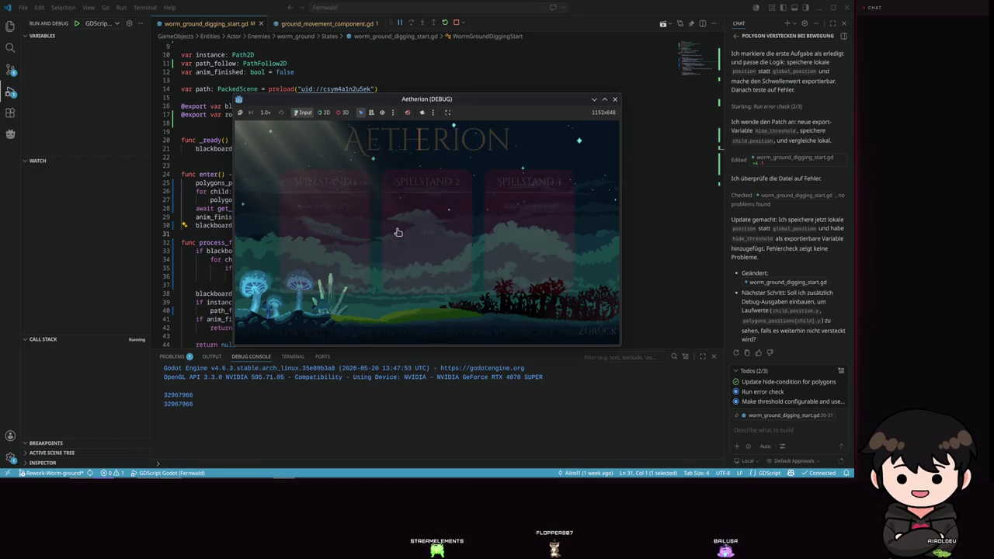
left_click(408, 233)
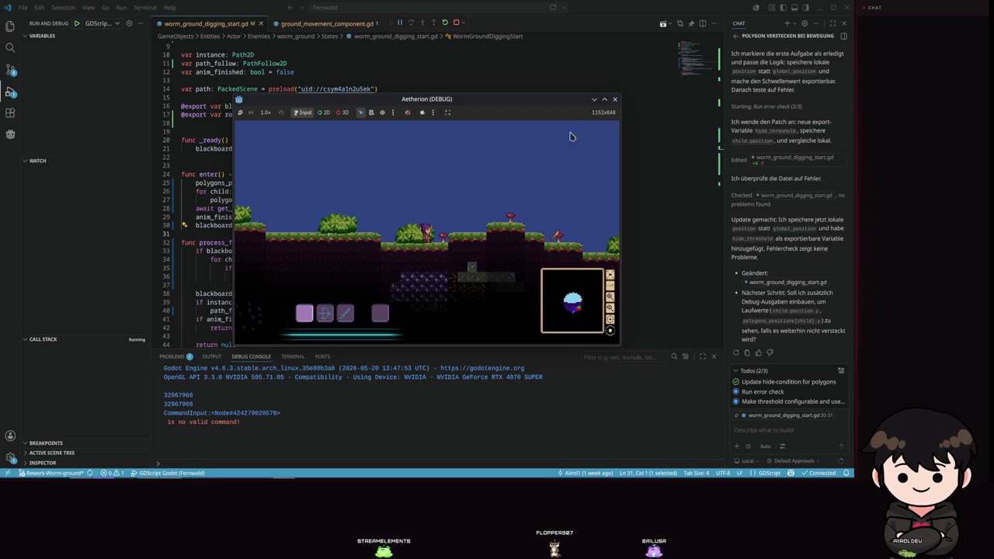
left_click(614, 100)
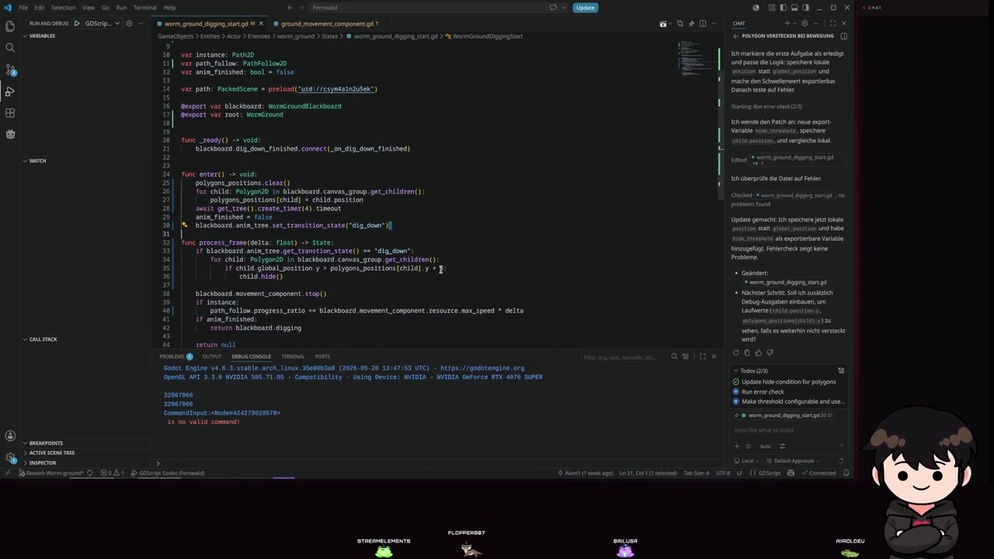
- Jot a note in the Copilot chat, raise line 35's hide offset to + 50, and relaunch with F5
left_click(759, 432)
type("hmmm aber sie verschwinden so")
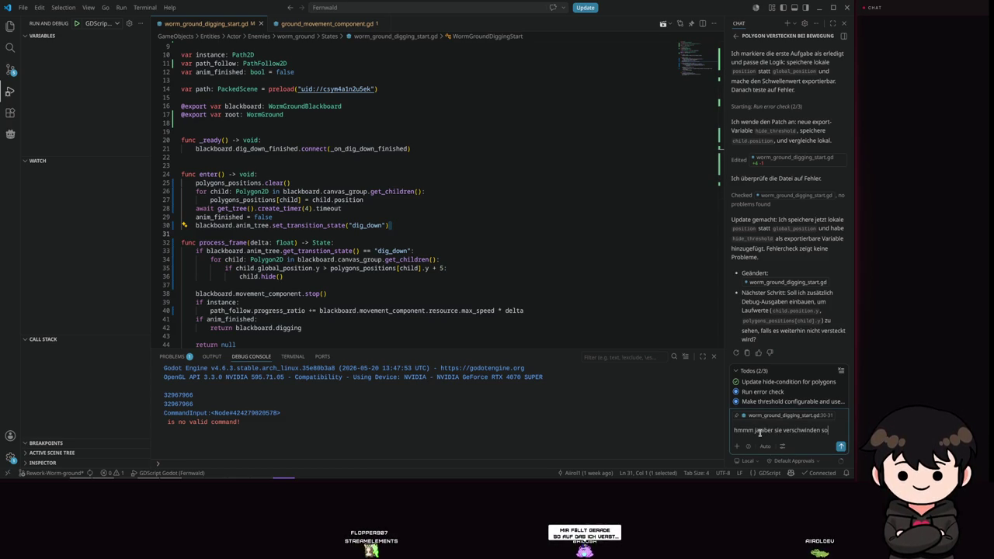
type("fort,")
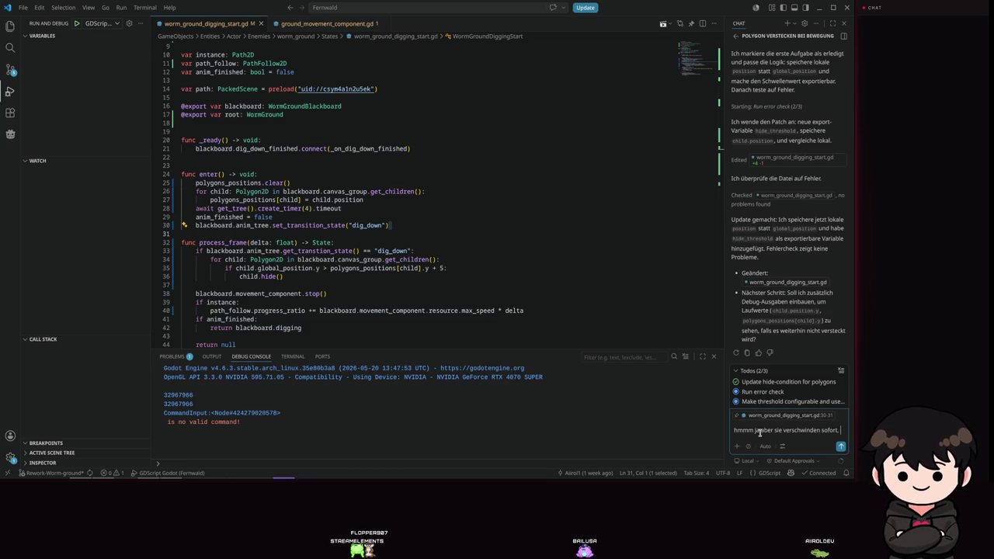
type(" ich")
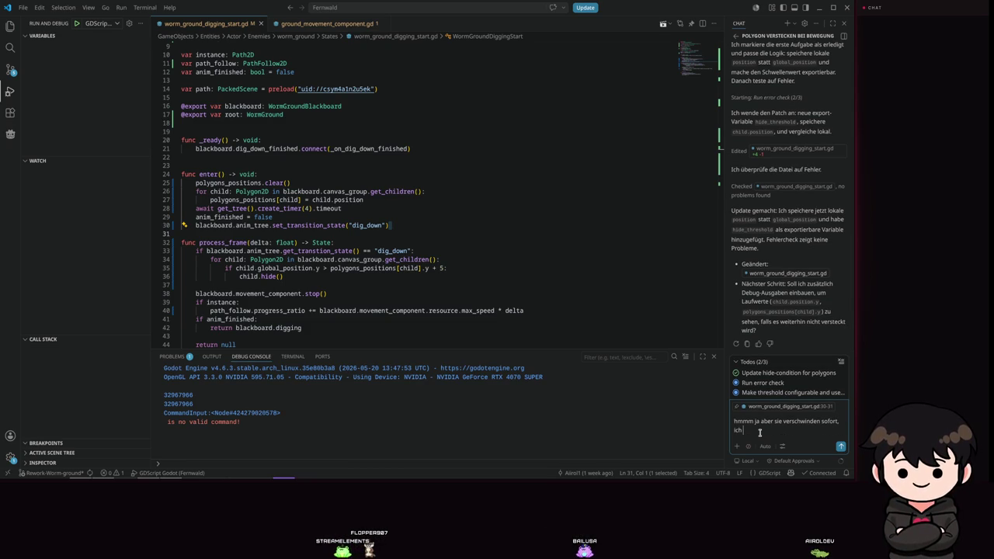
left_click(441, 268)
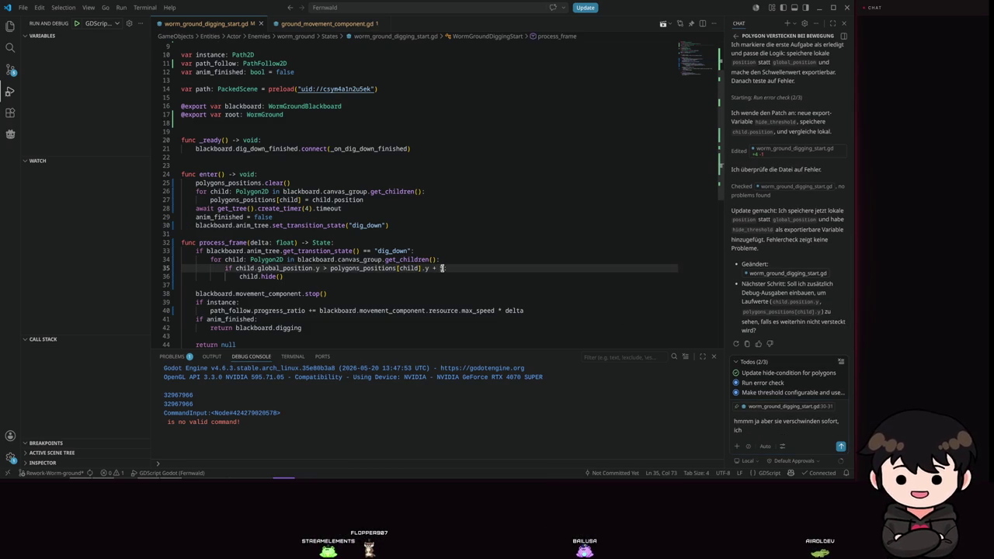
type("0")
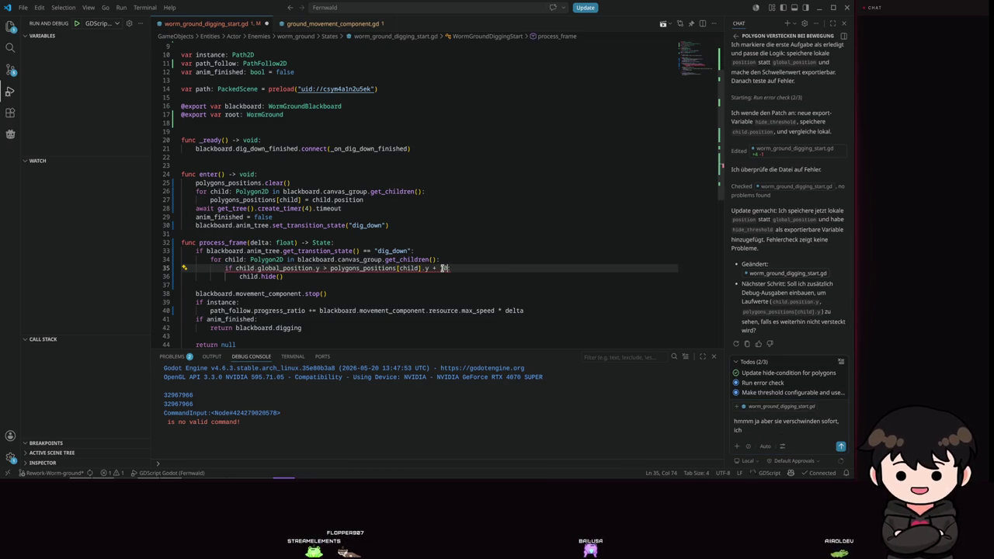
left_click(464, 200)
key("F5")
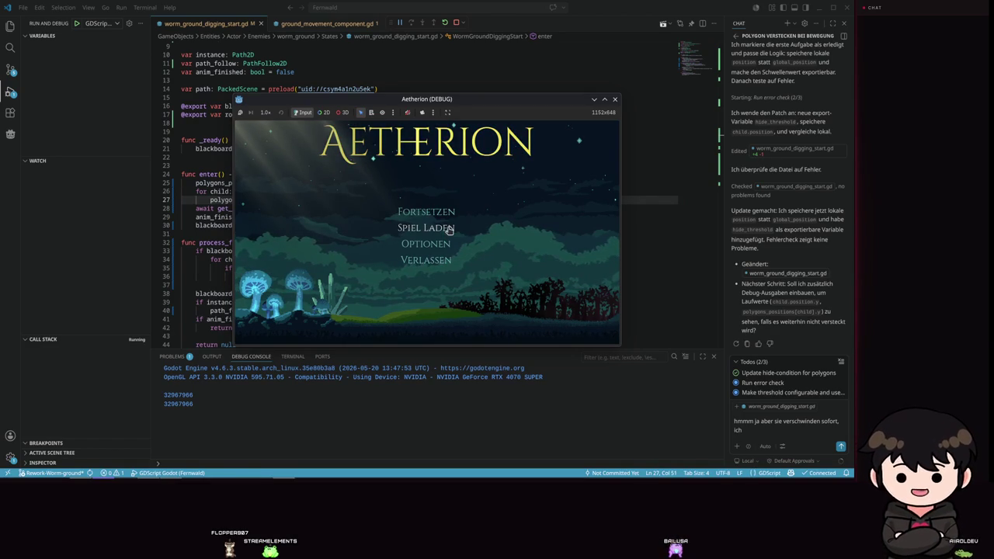
- Load Spielstand 2 through Spiel Laden to test, then close the debug game window
left_click(448, 228)
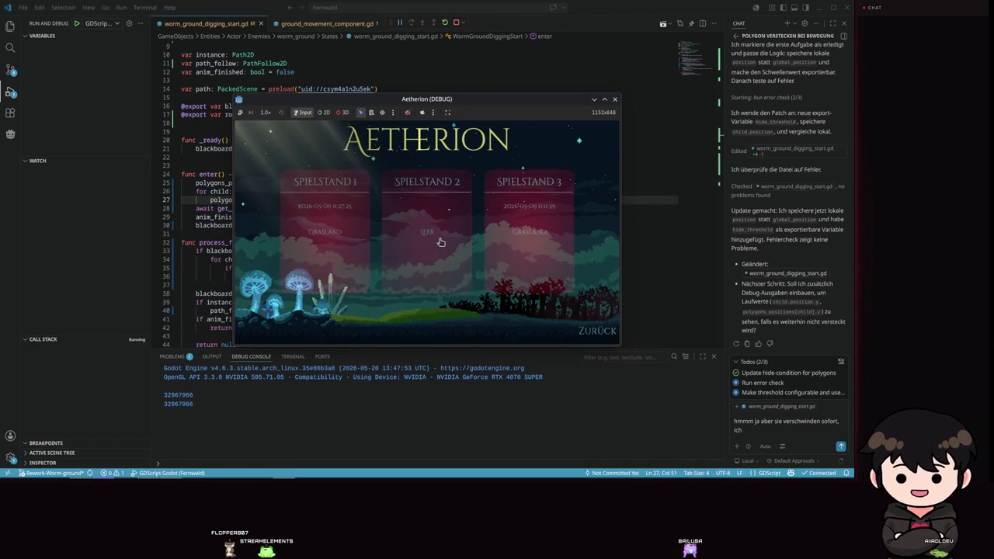
left_click(436, 245)
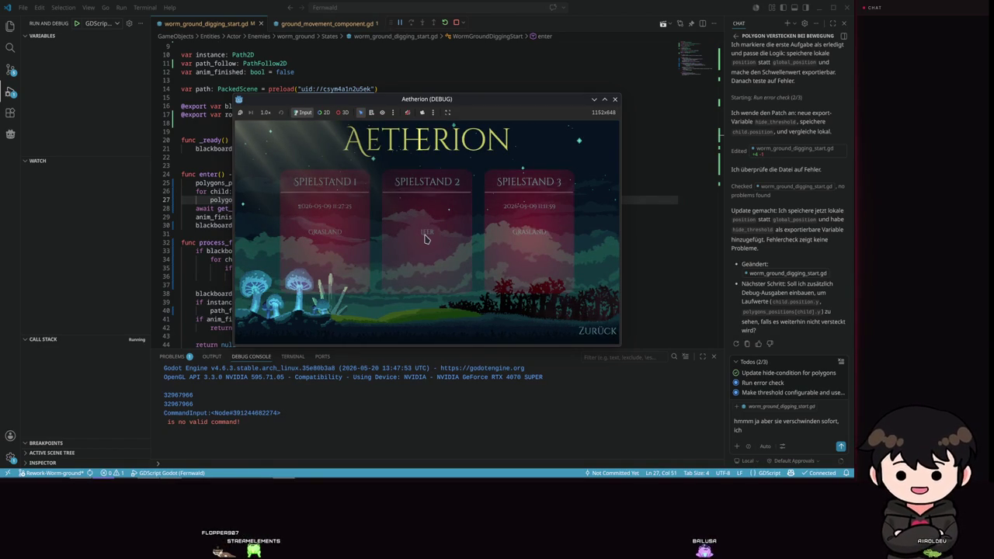
left_click(425, 239)
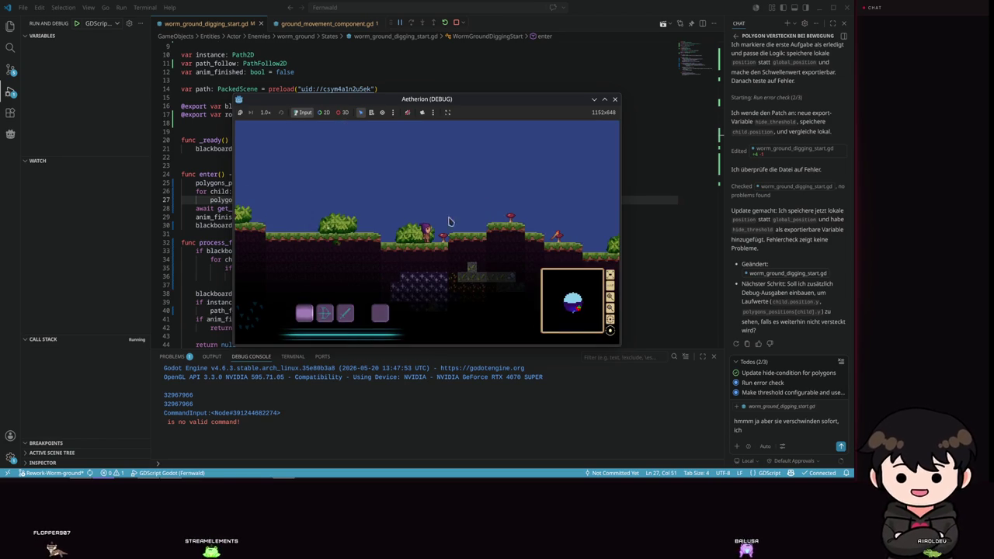
left_click(615, 100)
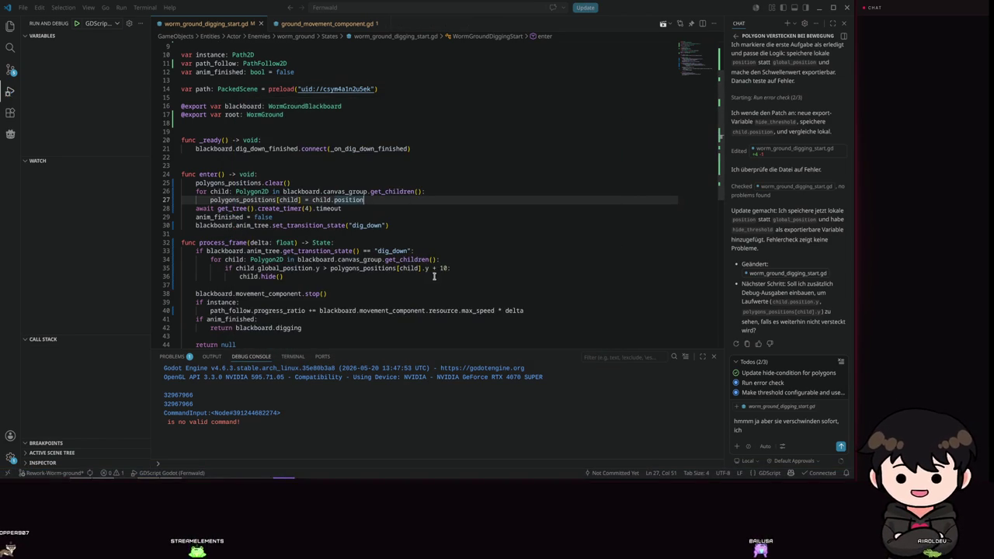
- Set line 35's hide offset to 20, restart debugging, and load Spielstand 2 again
left_click(441, 268)
type("2")
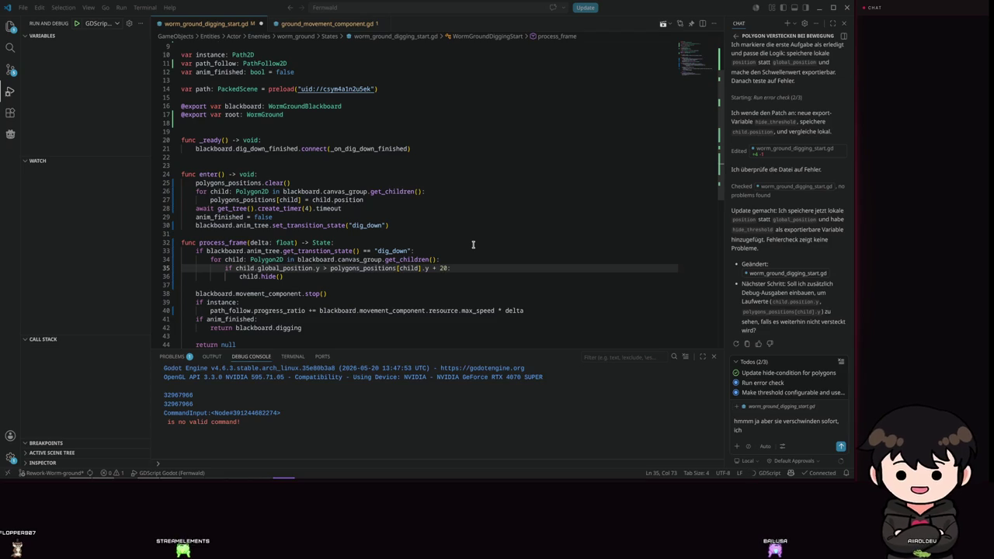
key("F5")
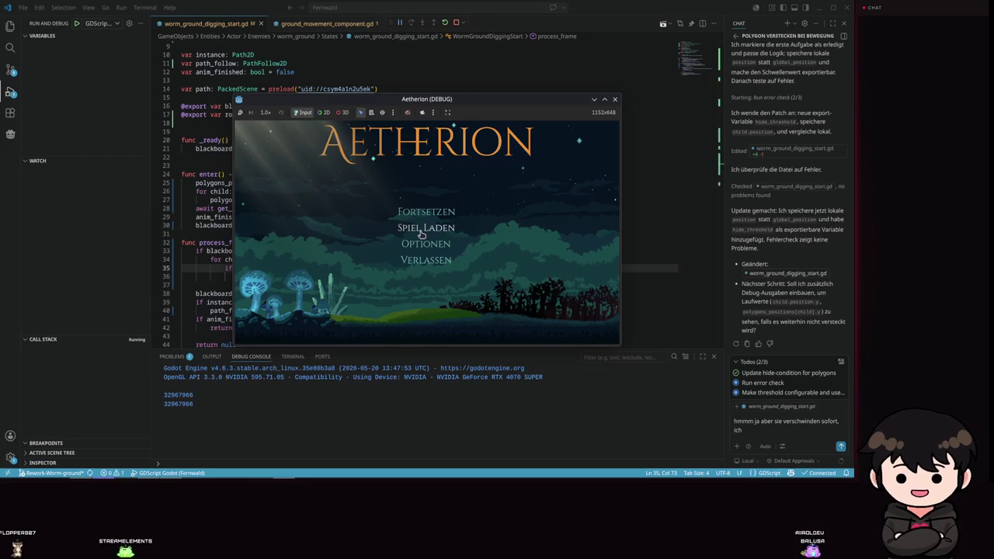
left_click(420, 230)
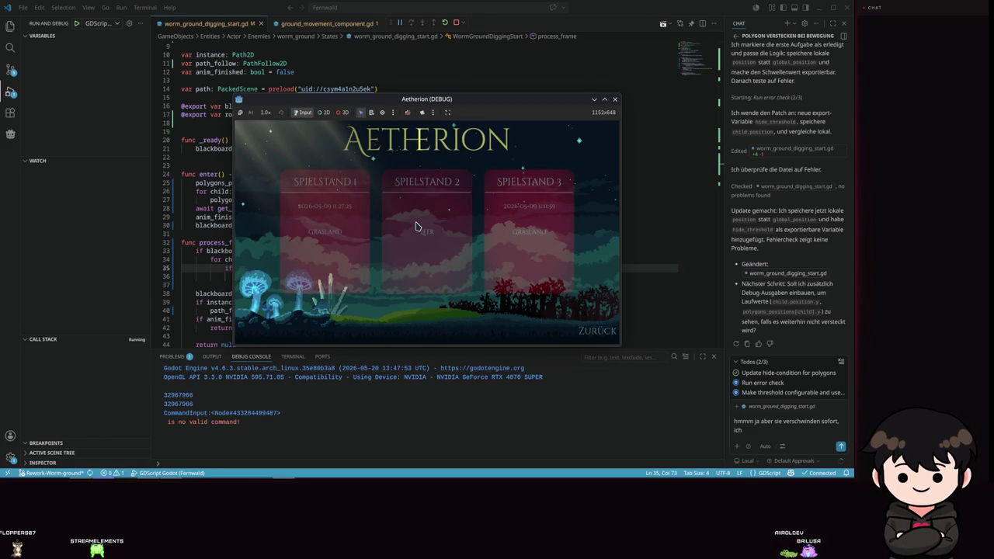
left_click(411, 216)
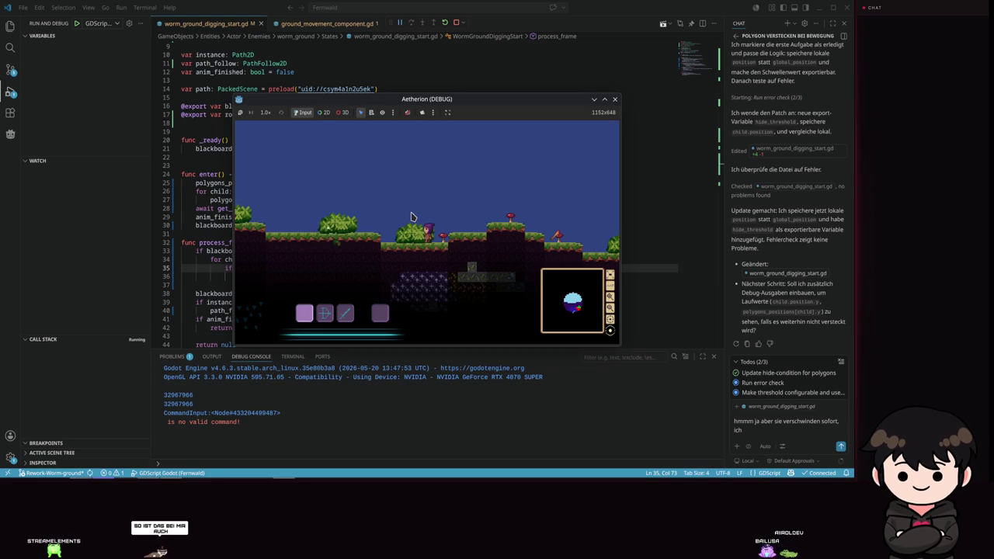
- Close the running Aetherion debug game with Alt+F4
key("alt+F4")
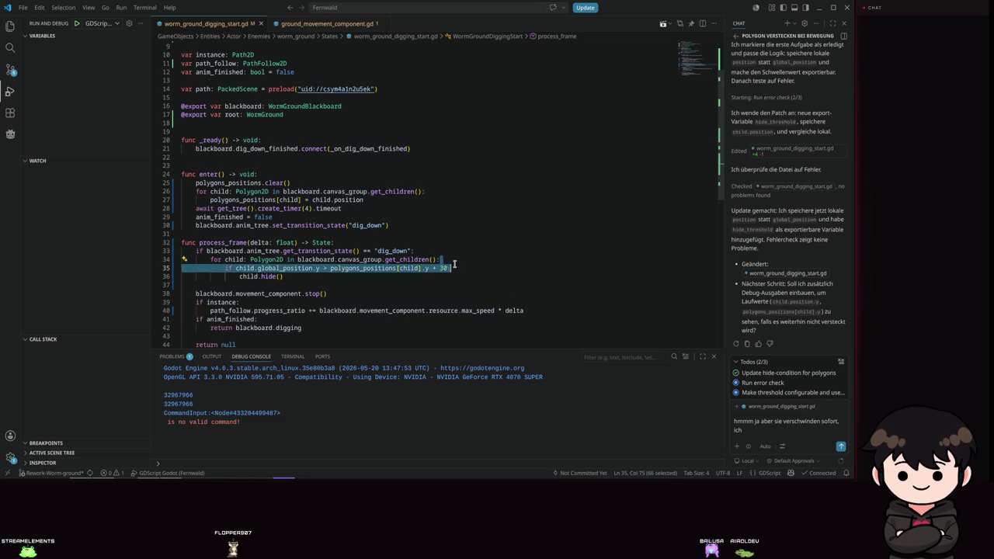
- Add print(child.global_position.y, " ", polygons_positions[child].y) as a new line 35 in the polygon loop
left_click(453, 262)
key("Return")
type("pr")
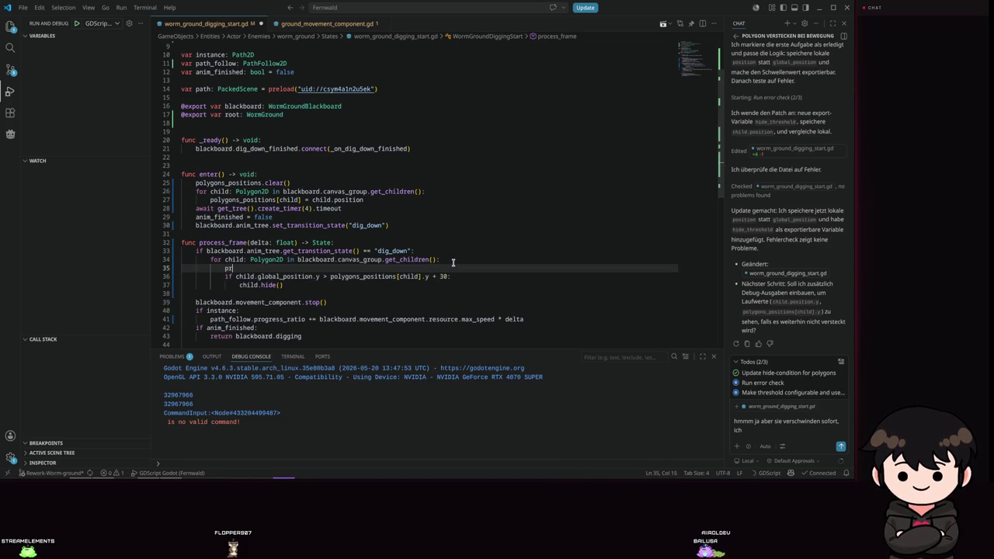
type("int(")
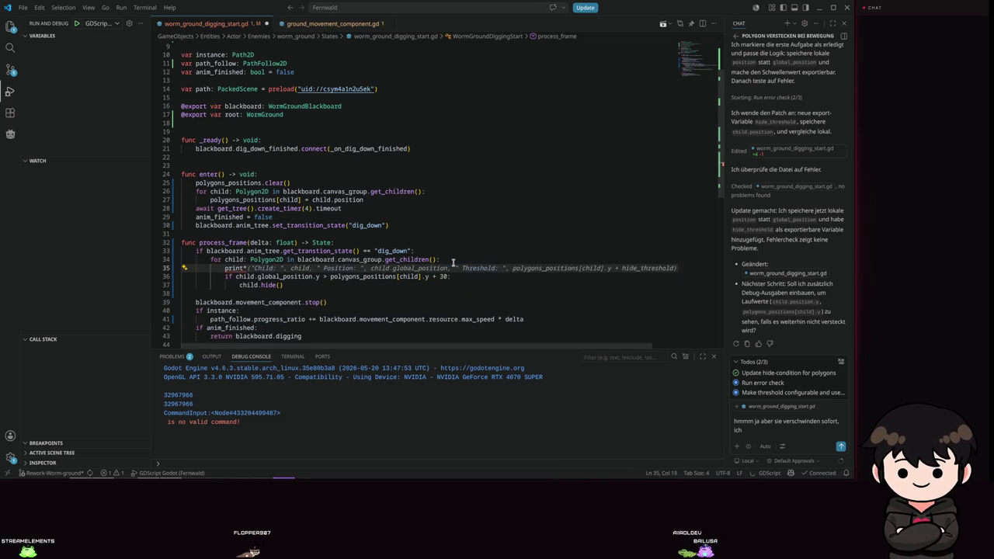
type("child.glob")
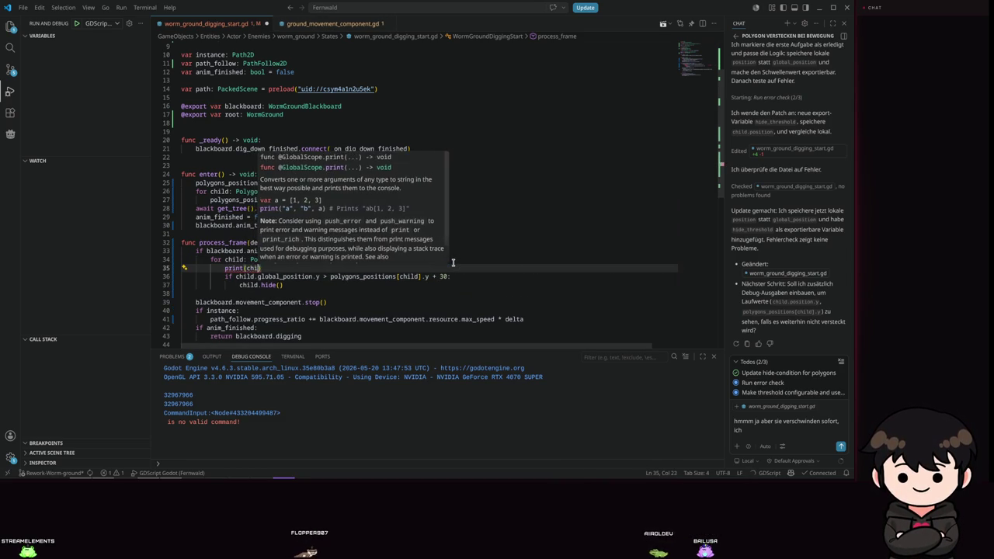
key("Tab")
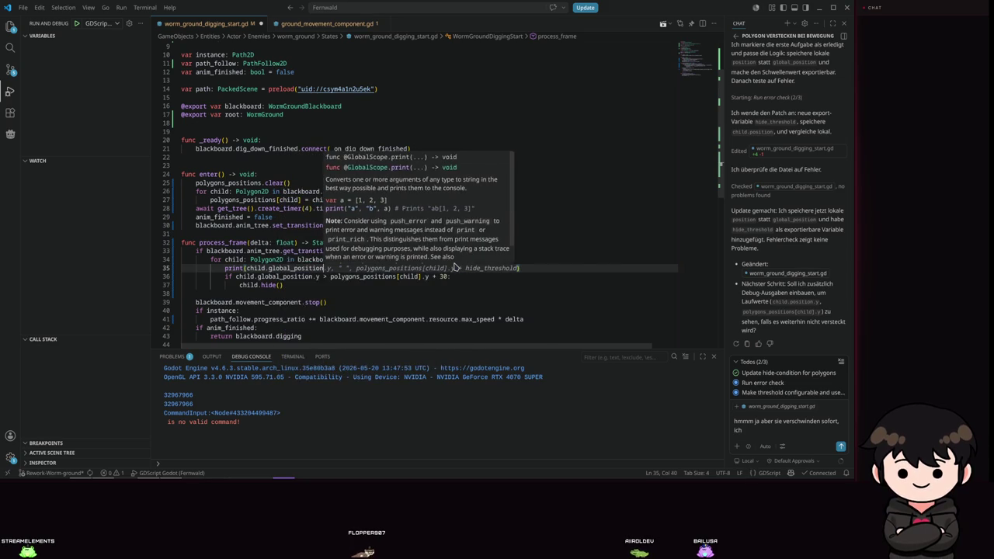
double_click(487, 268)
scroll(615, 231, "up", 3)
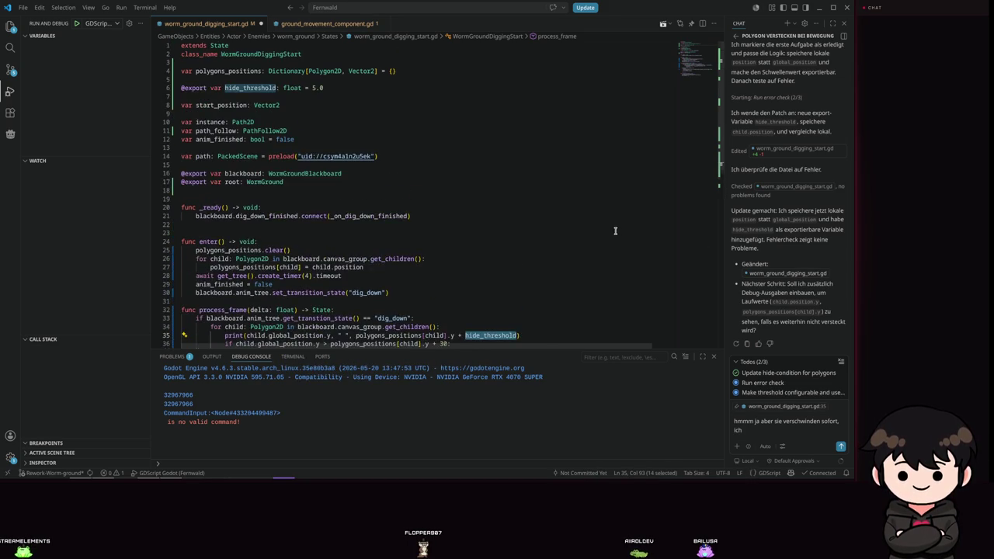
scroll(496, 181, "down", 3)
key("BackSpace")
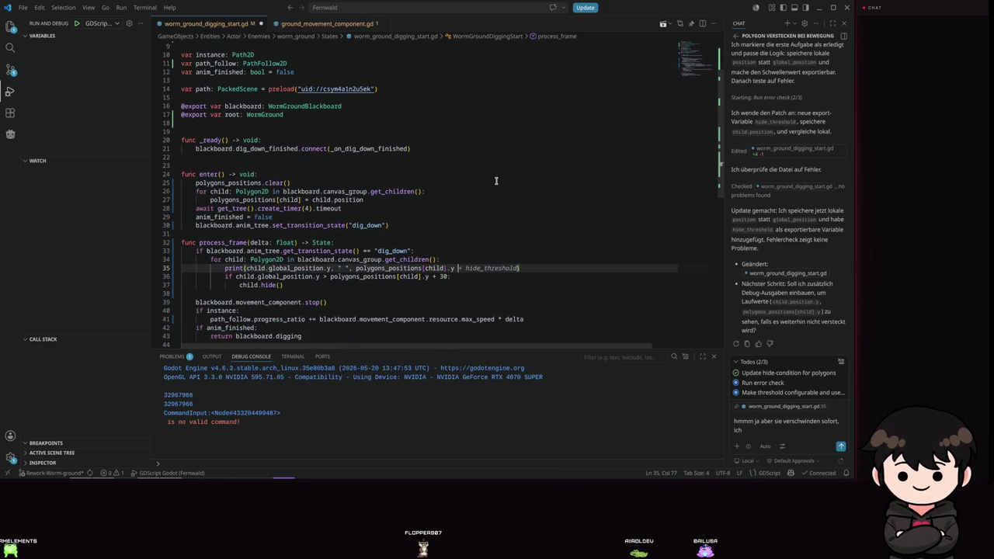
- Relaunch the game in debug mode with F5
left_click(513, 183)
left_click(531, 191)
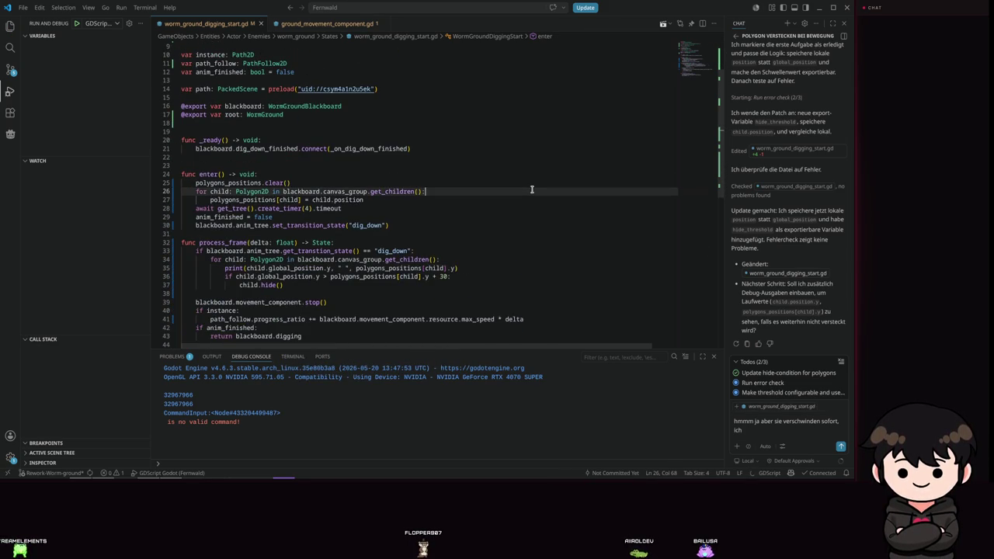
key("F5")
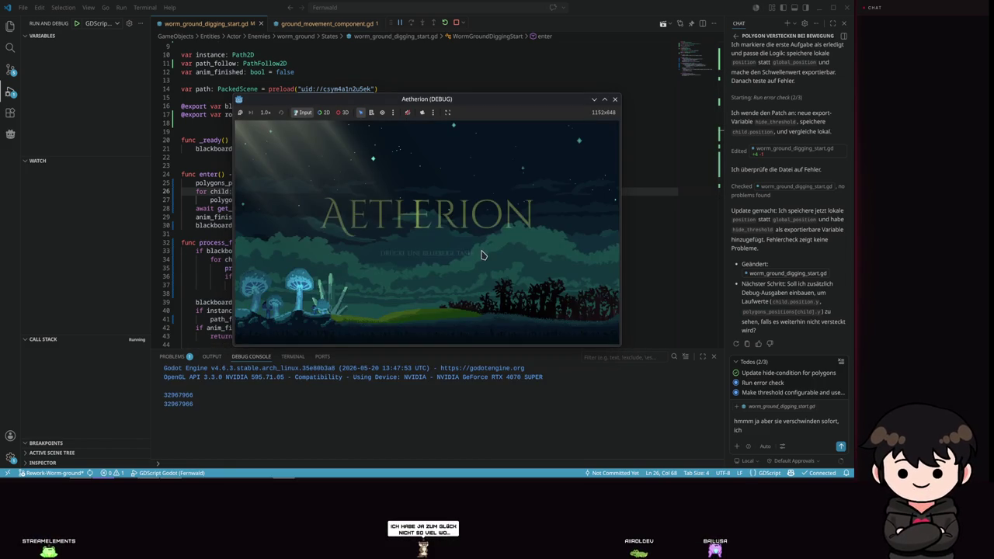
- Get past the title prompt, load Spielstand 2 via Spiel laden, then close the game window
left_click(481, 255)
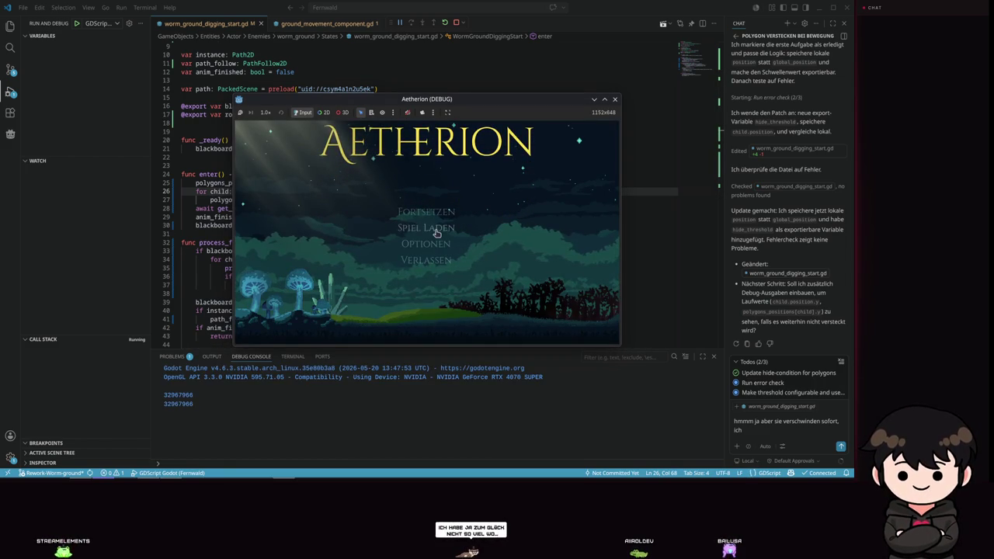
left_click(426, 211)
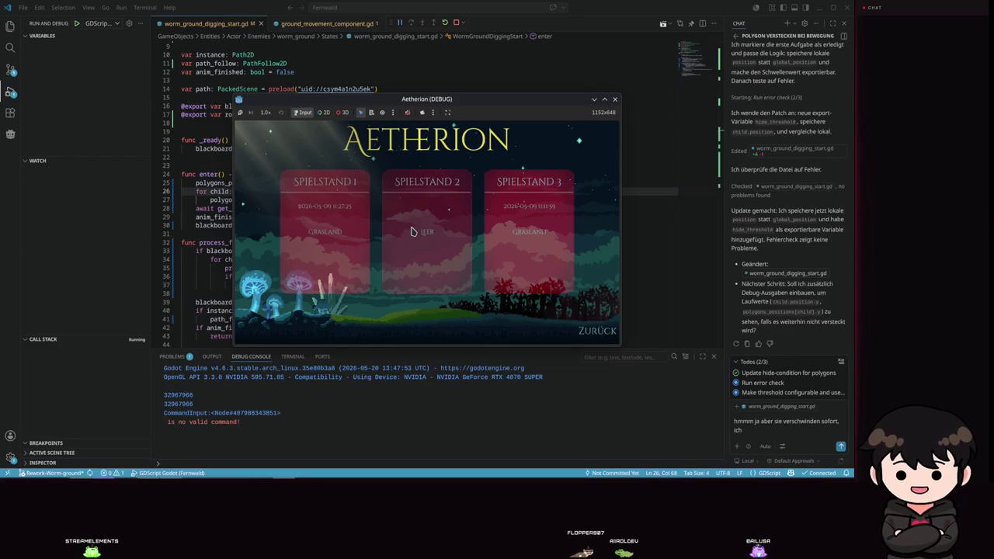
left_click(403, 198)
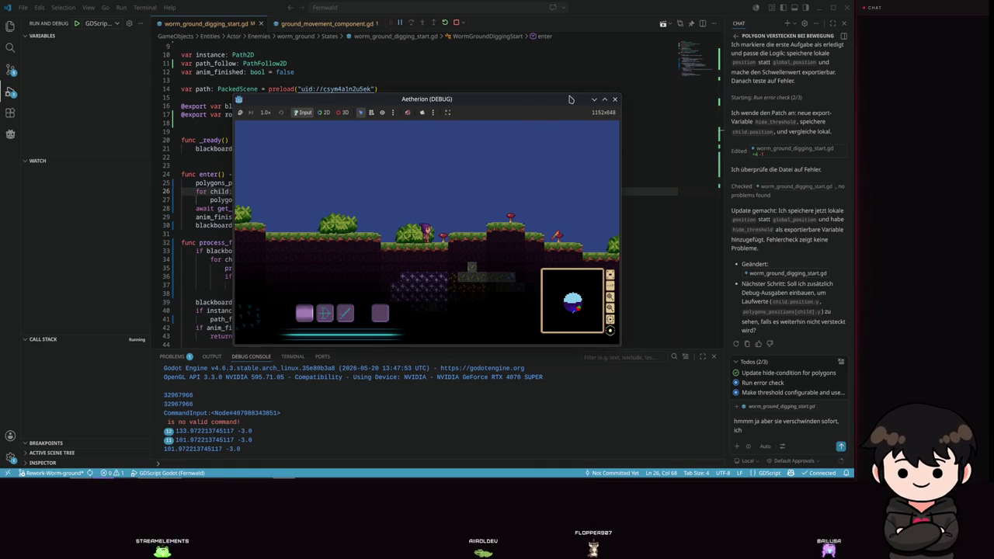
left_click(593, 99)
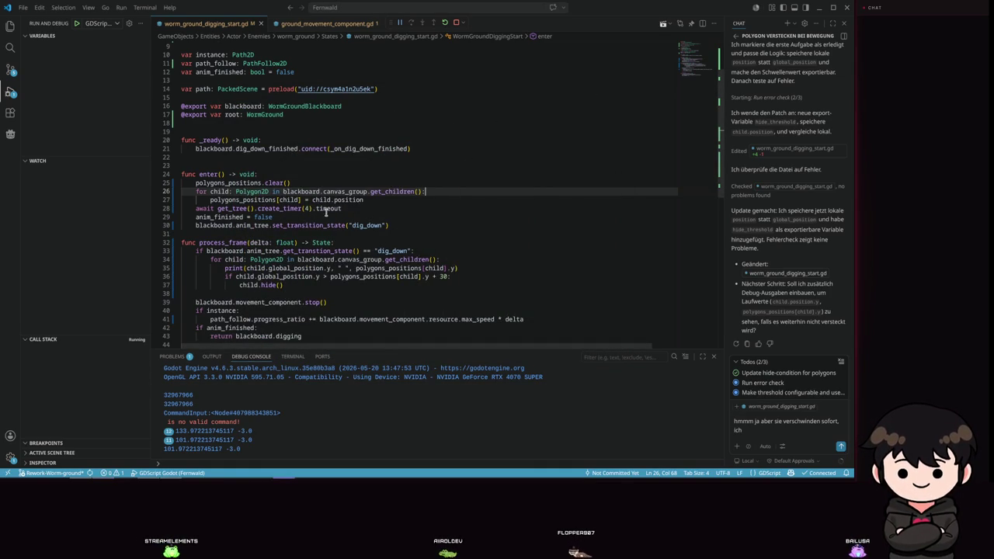
- Switch lines 35–36 from global_position to position and change the hide offset from 30 to 5
double_click(295, 277)
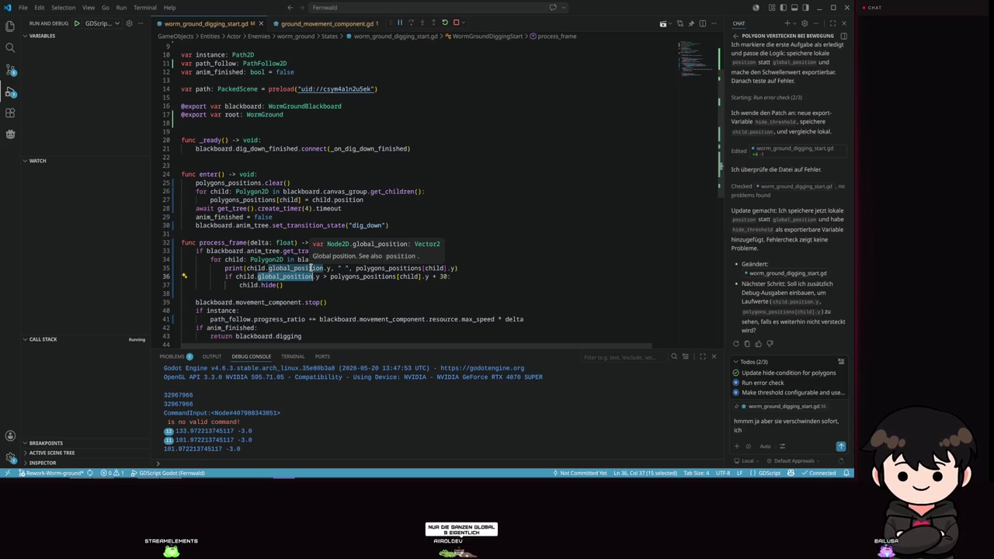
type("posit")
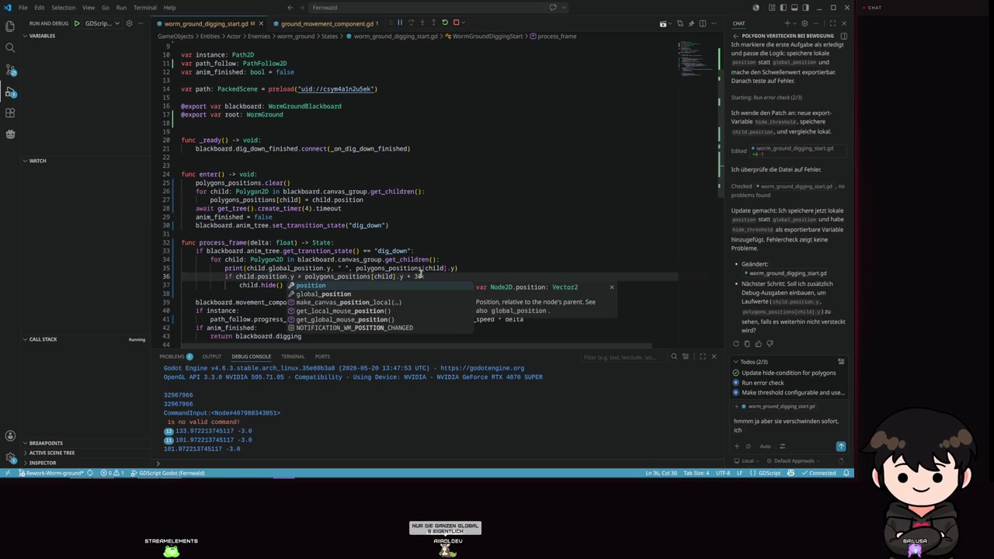
left_click_drag(415, 276, 418, 275)
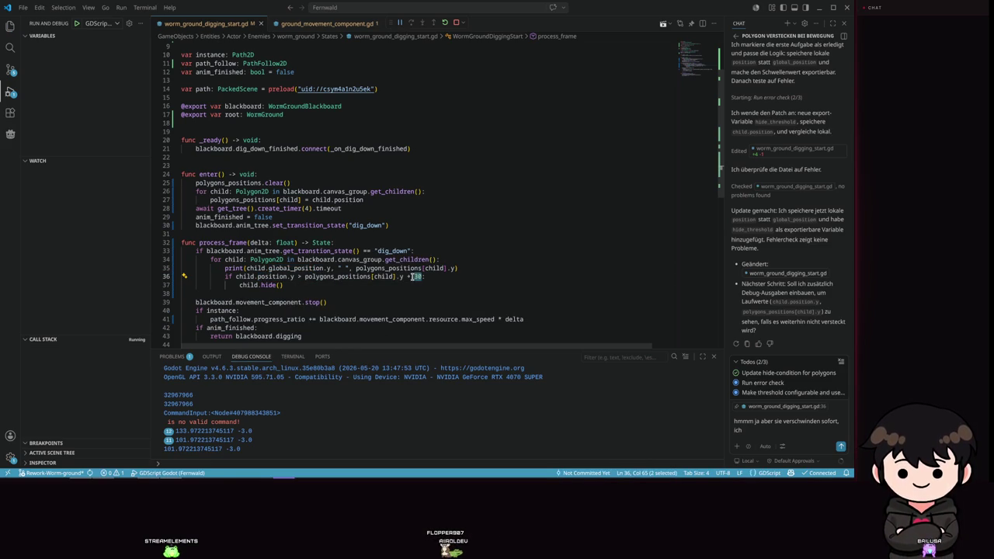
type("5")
left_click(583, 236)
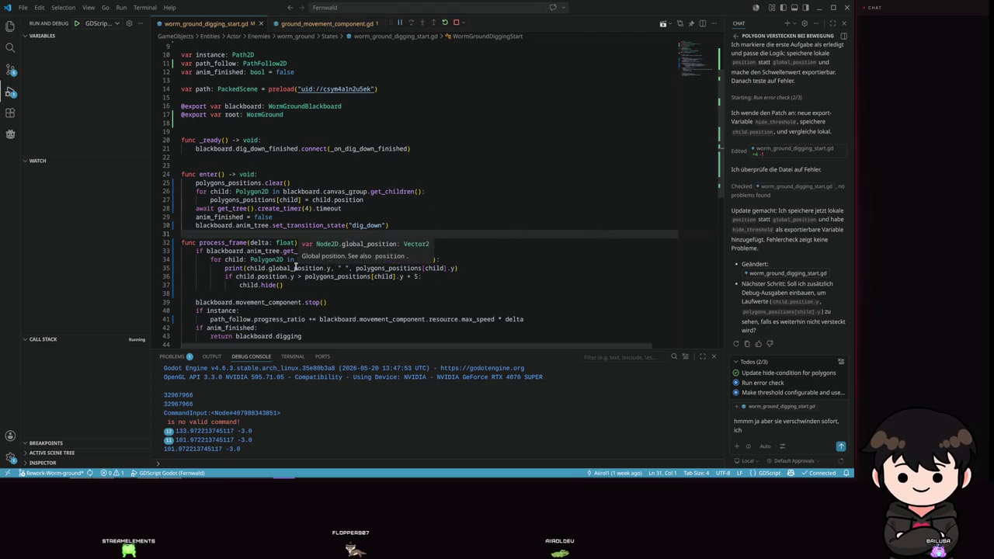
double_click(297, 267)
type("position")
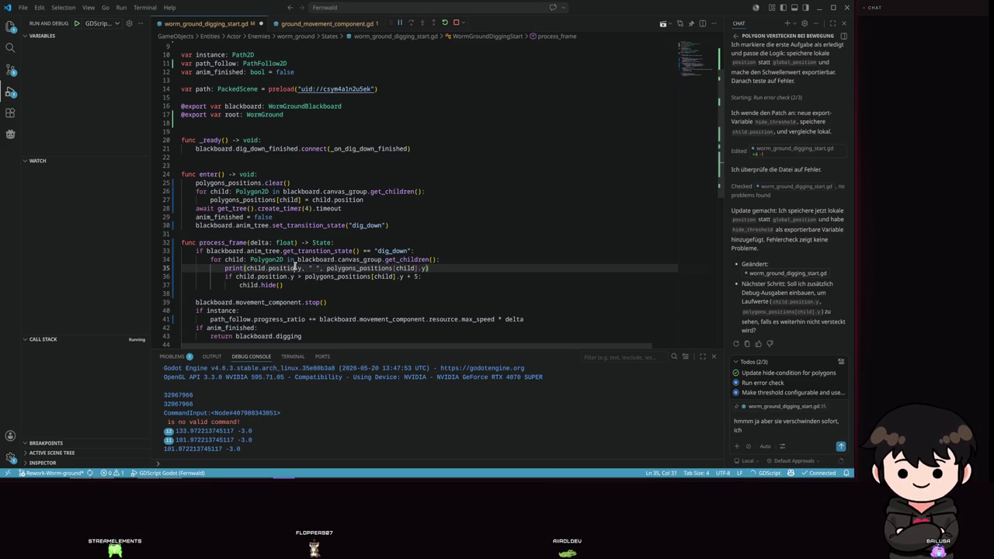
- Stop the current debug session and relaunch the game with F5
left_click(529, 111)
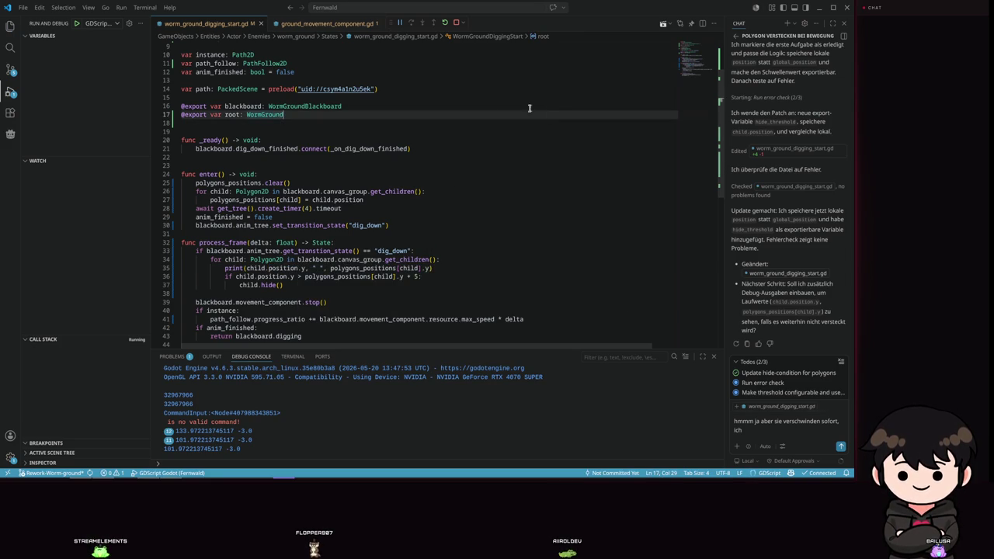
left_click(454, 23)
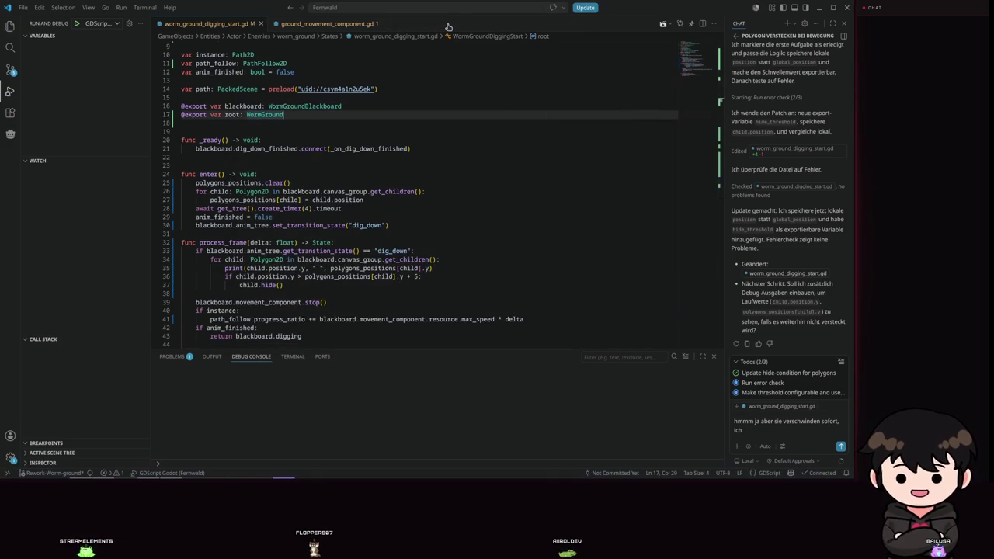
left_click(457, 250)
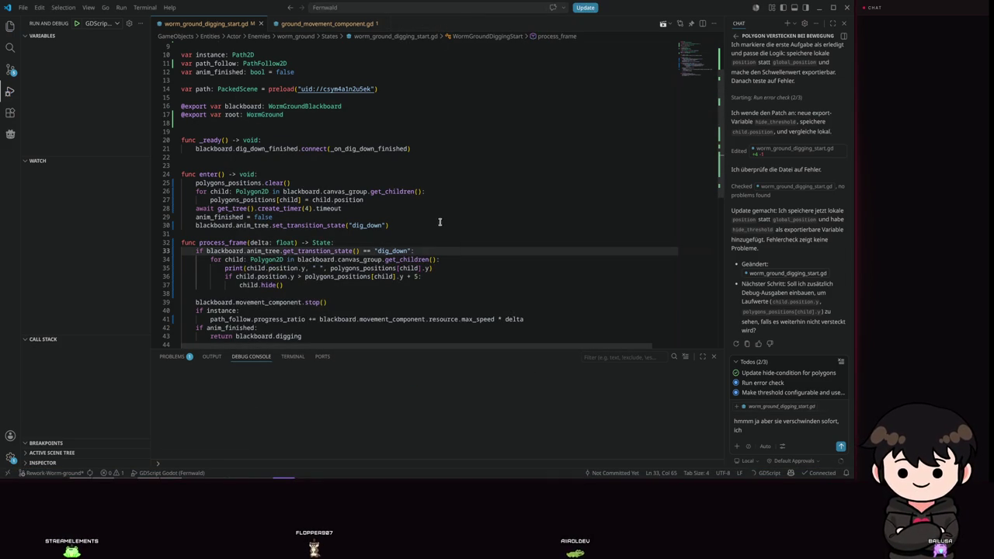
key("F5")
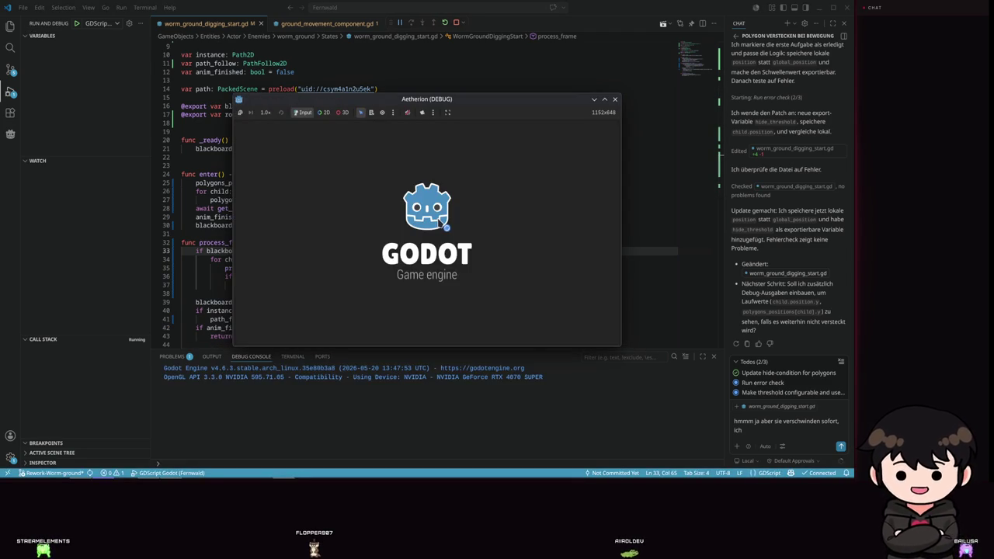
- Load Spielstand 2 via Spiel laden, check the -3.0 -3.0 output, and close the game with Alt+F4
left_click(425, 226)
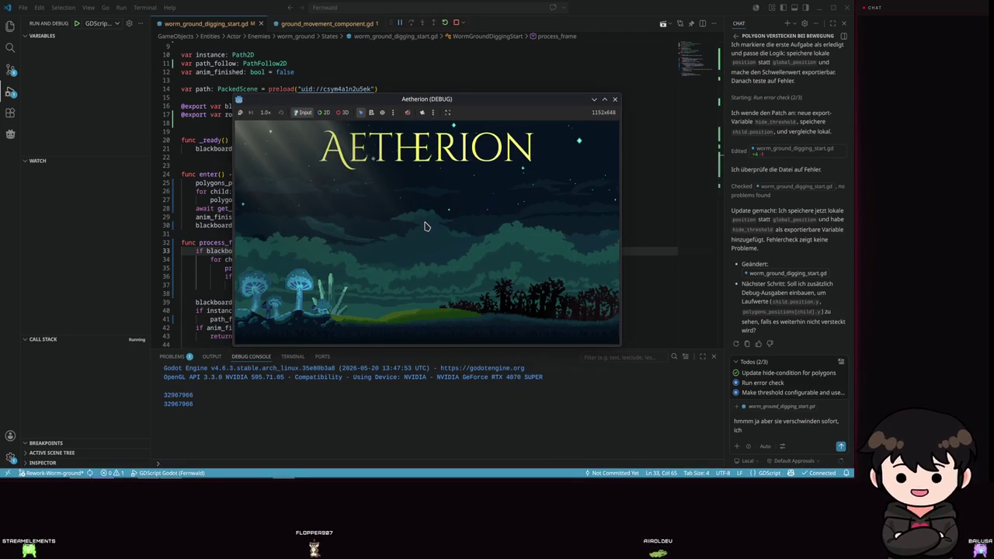
left_click(426, 229)
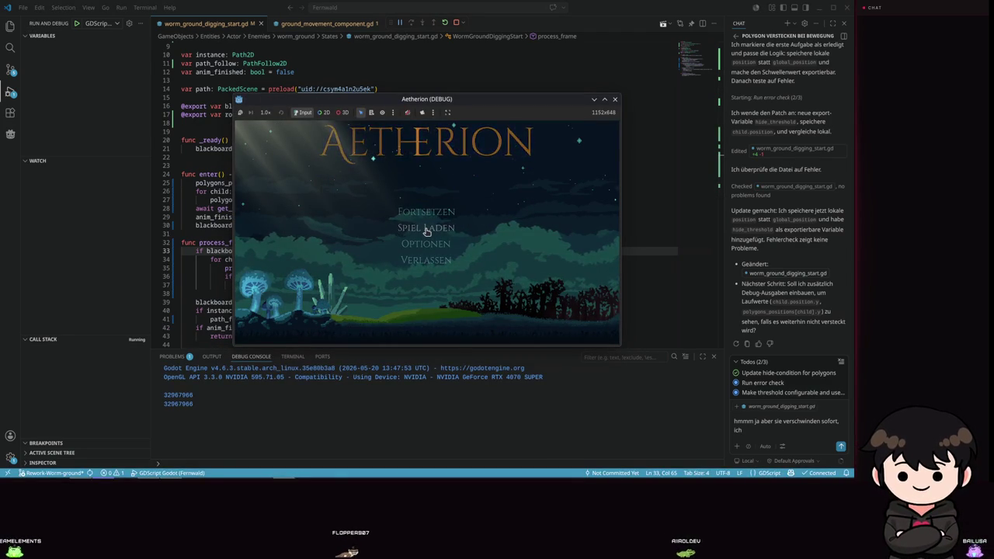
left_click(426, 231)
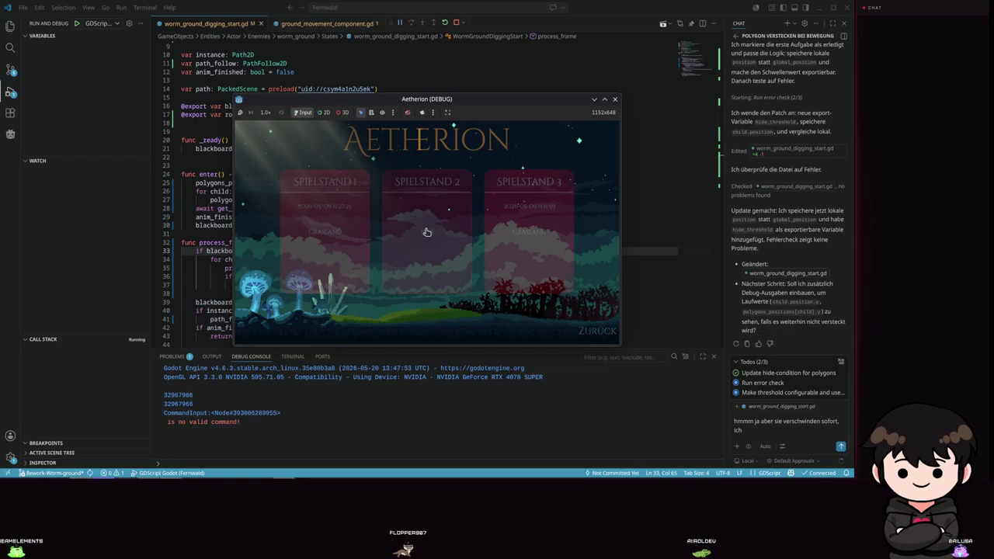
left_click(426, 233)
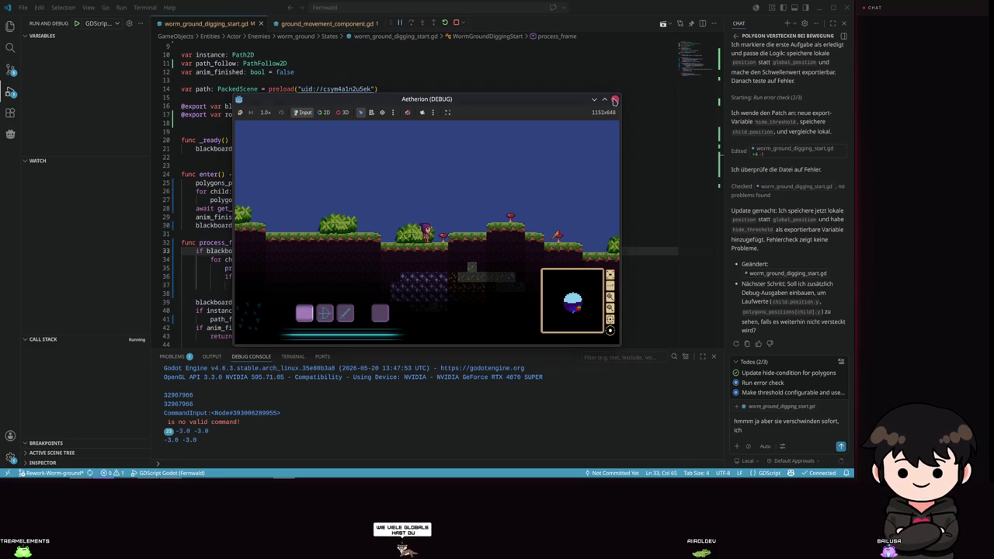
key("alt+F4")
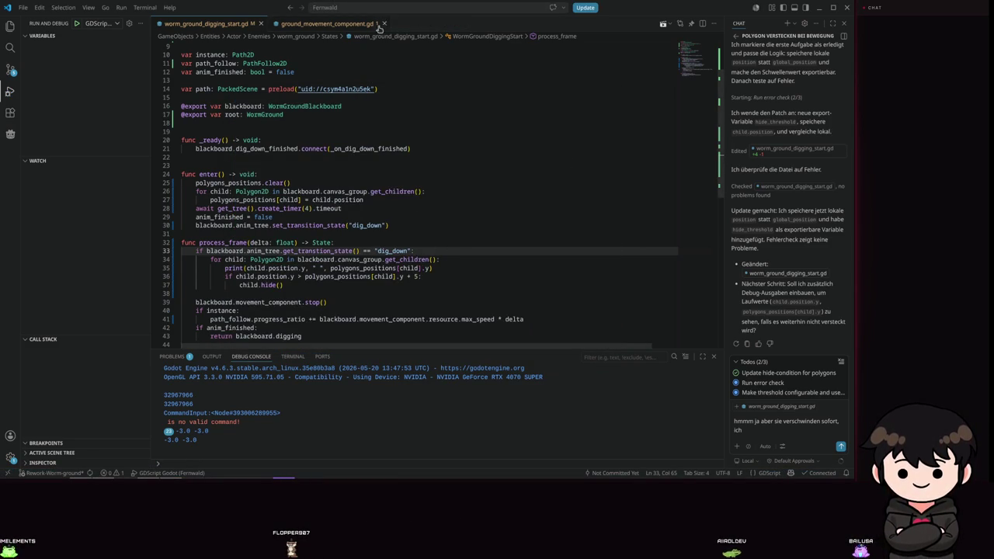
- Open globals.gd through the file search
left_click(321, 8)
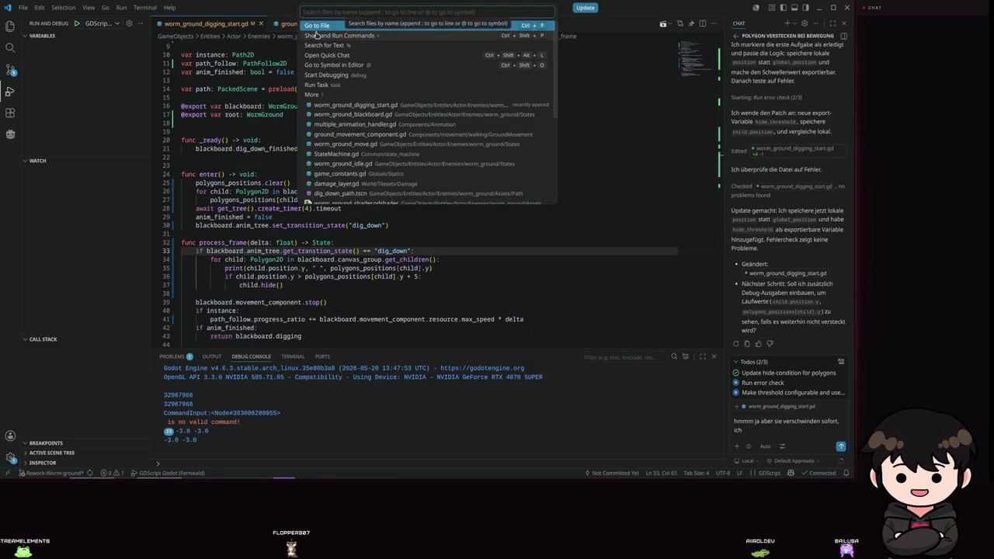
type("globa")
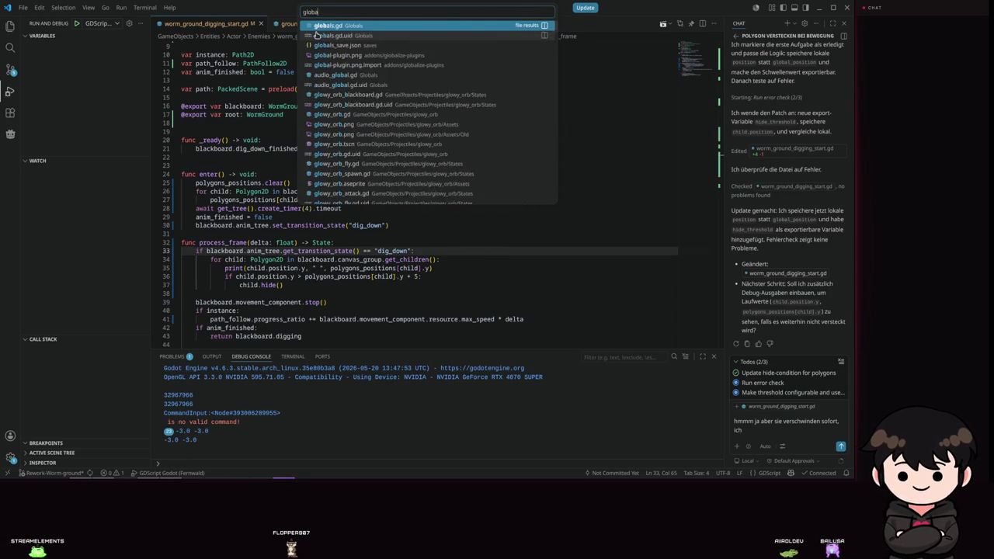
key("Return")
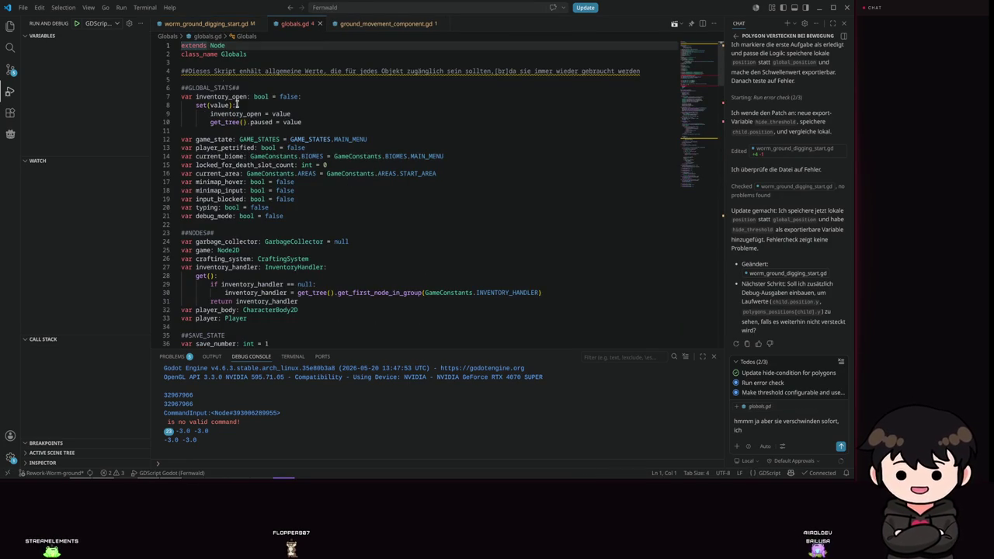
- Review the global stats, inventory_open setter, paused assignment, game_state and player_petrified lines without editing
left_click_drag(184, 70, 584, 71)
left_click(566, 81)
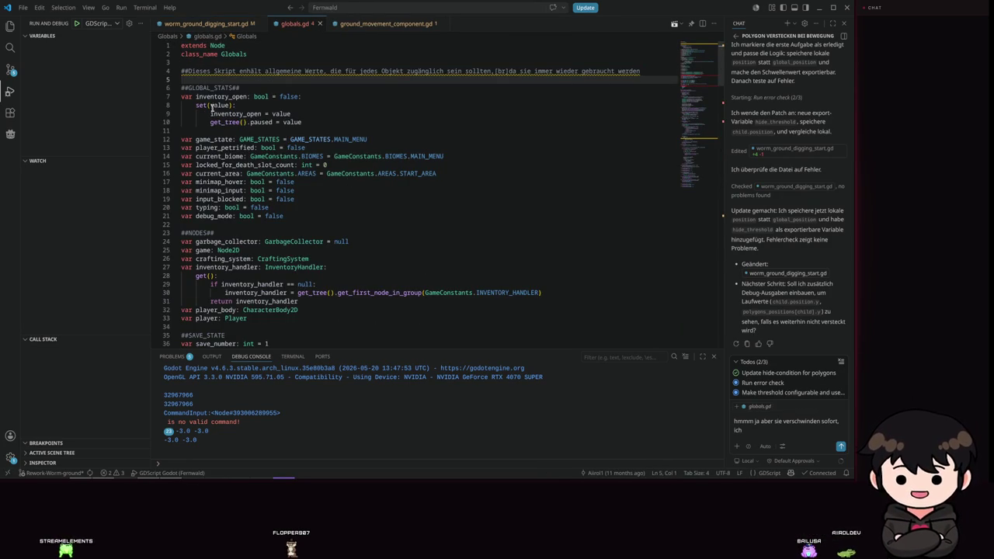
left_click(191, 96)
left_click_drag(378, 122, 65, 80)
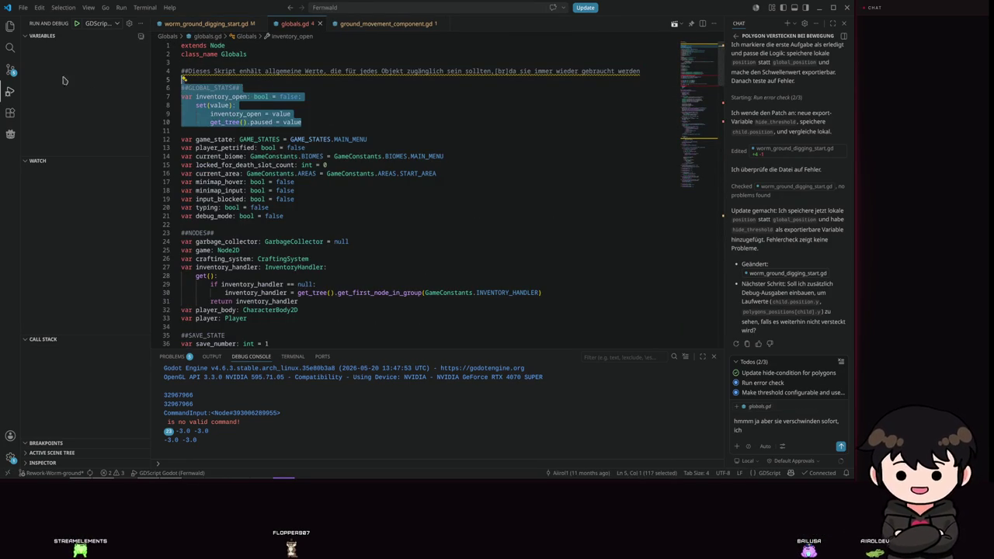
left_click(357, 122)
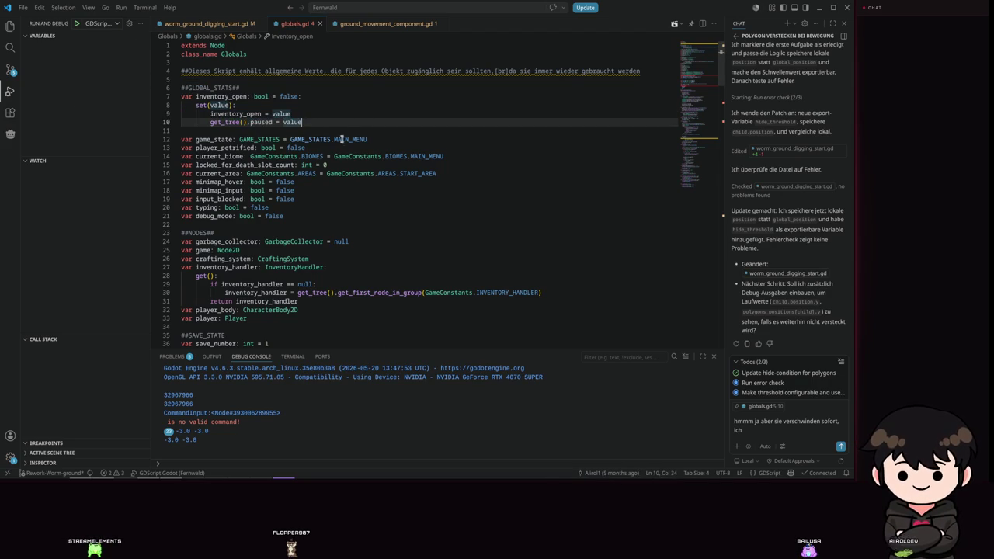
mouse_move(309, 124)
left_mouse_down()
mouse_move(177, 81)
mouse_move(172, 97)
left_mouse_up()
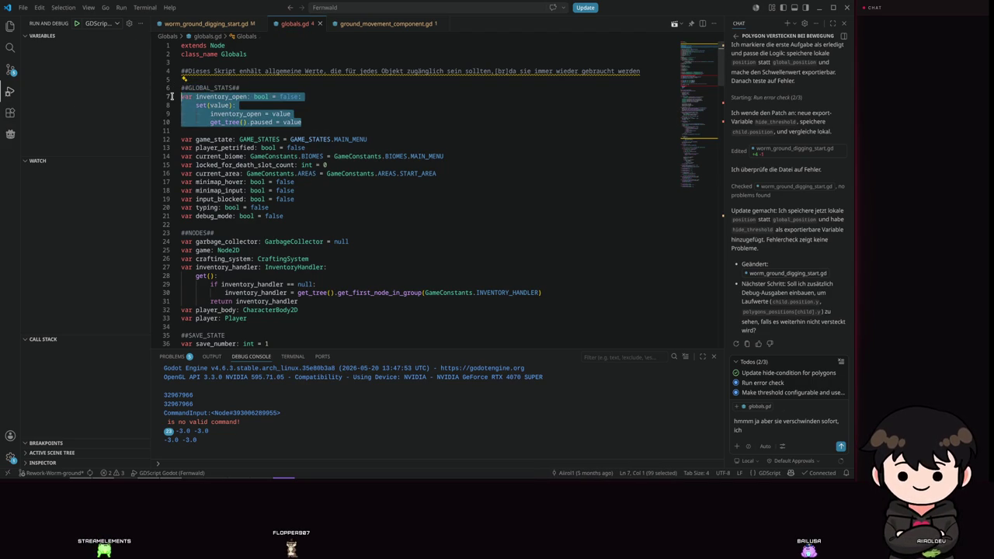
left_click(371, 107)
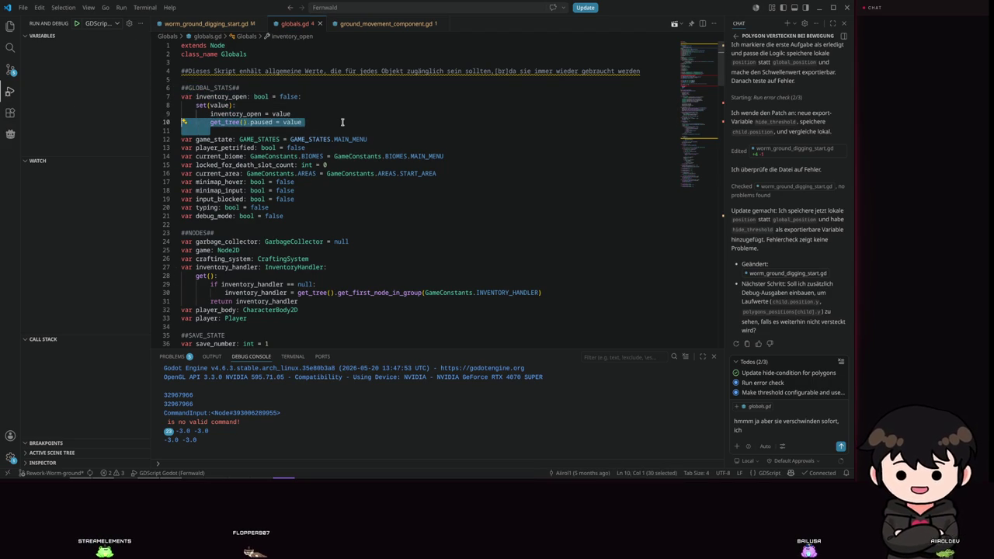
mouse_move(344, 122)
left_mouse_down()
mouse_move(176, 129)
mouse_move(182, 149)
left_mouse_up()
left_click(348, 126)
left_click(402, 139)
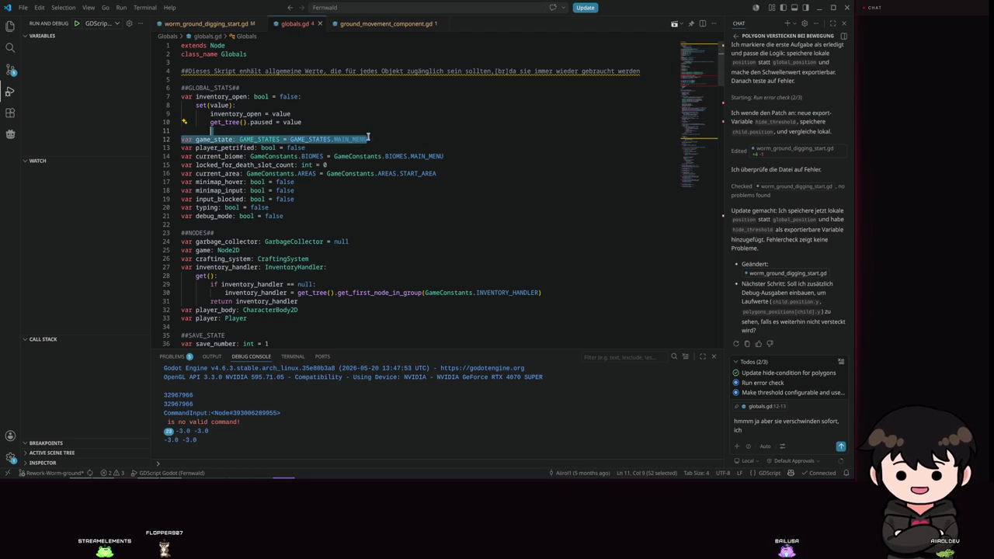
left_click(328, 156)
left_click_drag(340, 149, 195, 142)
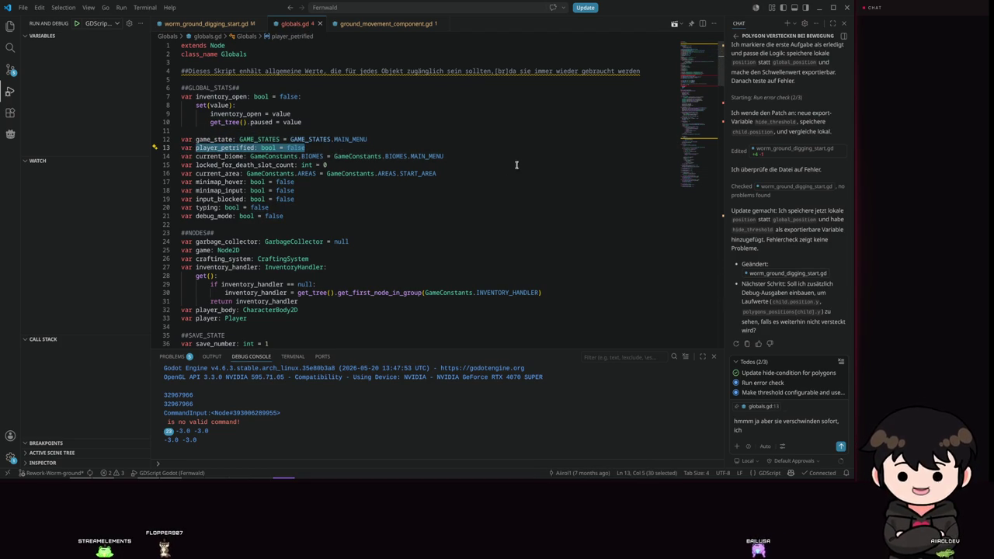
scroll(516, 164, "down", 10)
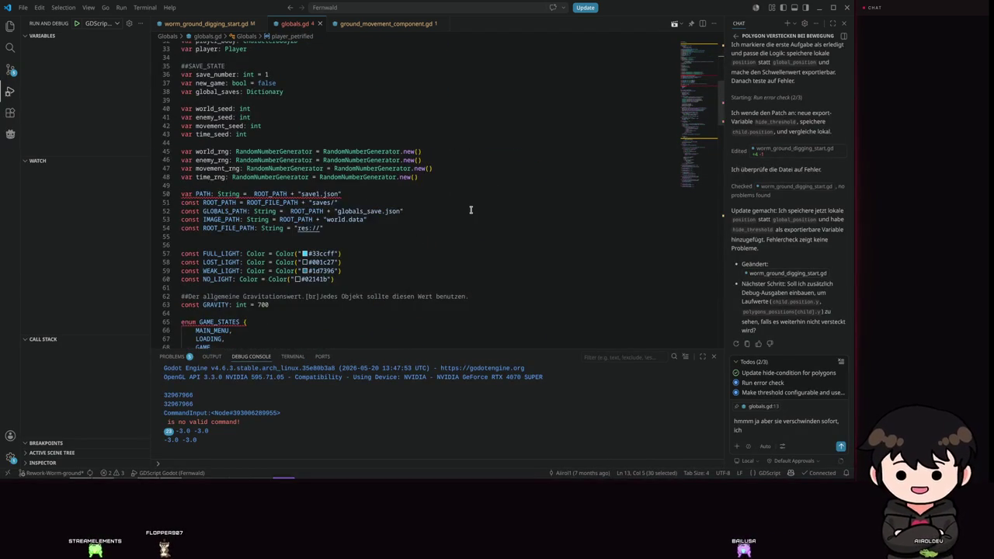
scroll(446, 195, "up", 8)
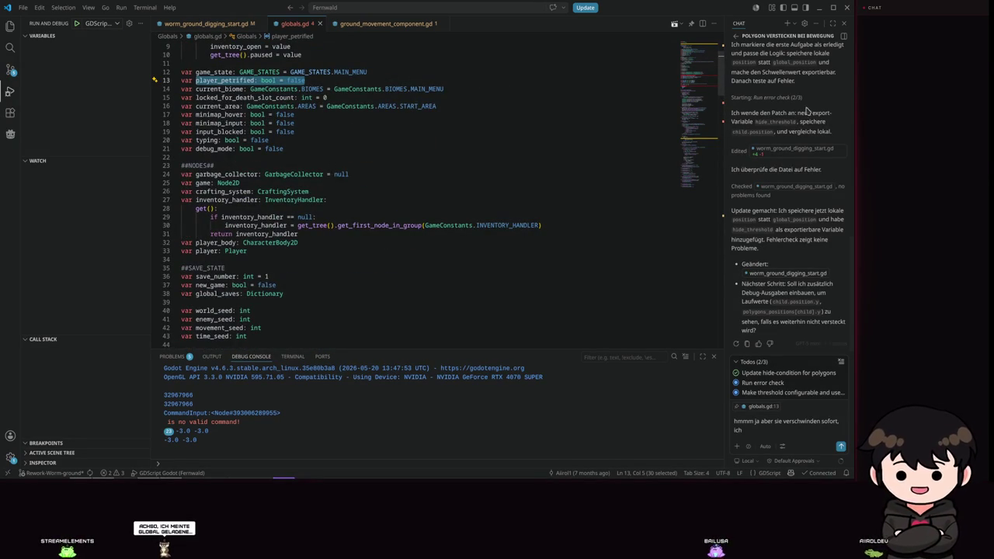
- Run the project from Godot and inspect the Chunking, ObjectDB, AudioManager, ErrorManager and DistanceMethod autoloads
left_click(820, 8)
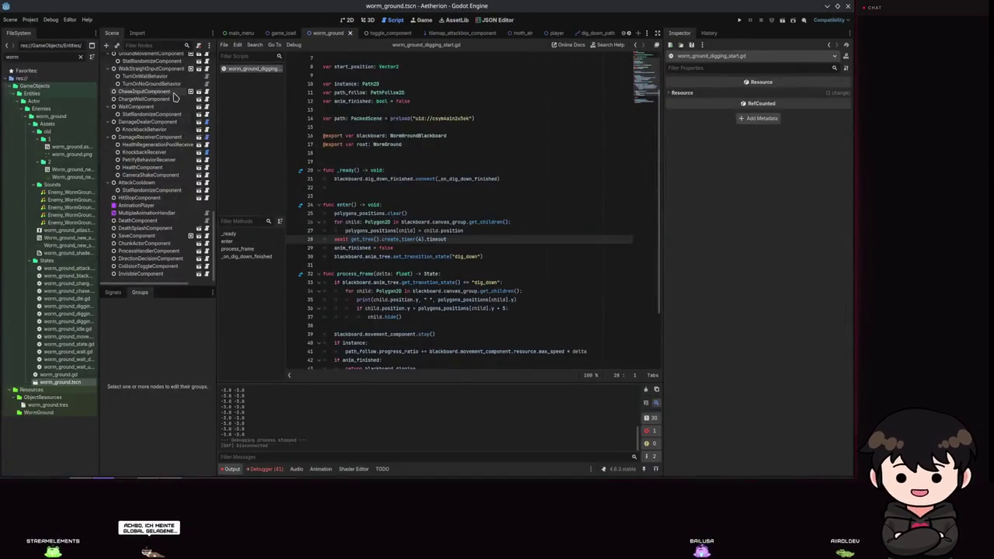
key("F5")
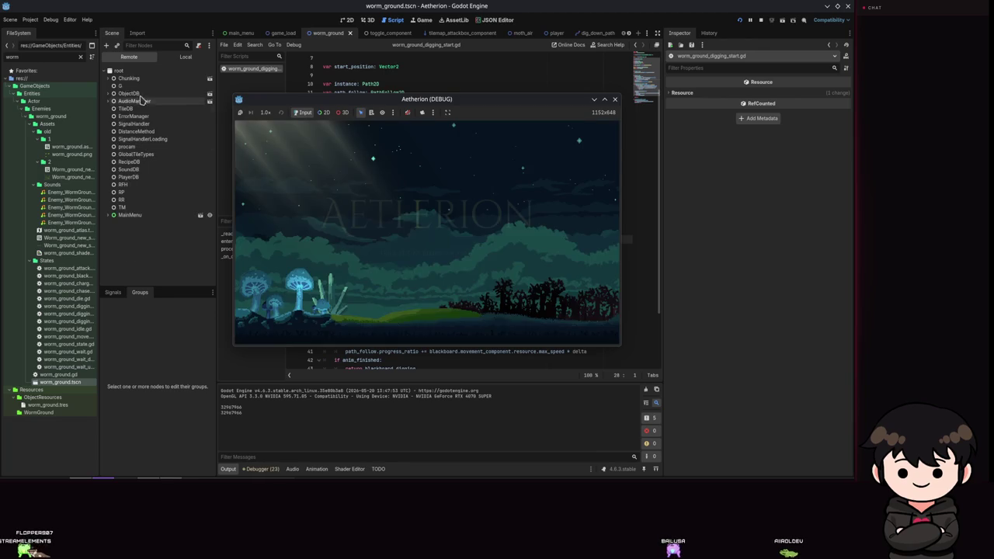
left_click(132, 78)
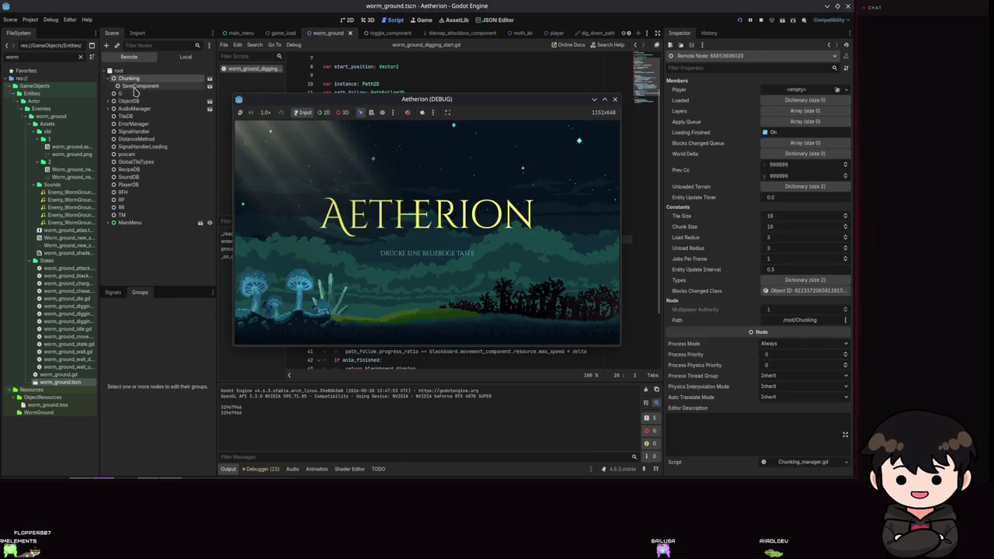
left_click(128, 101)
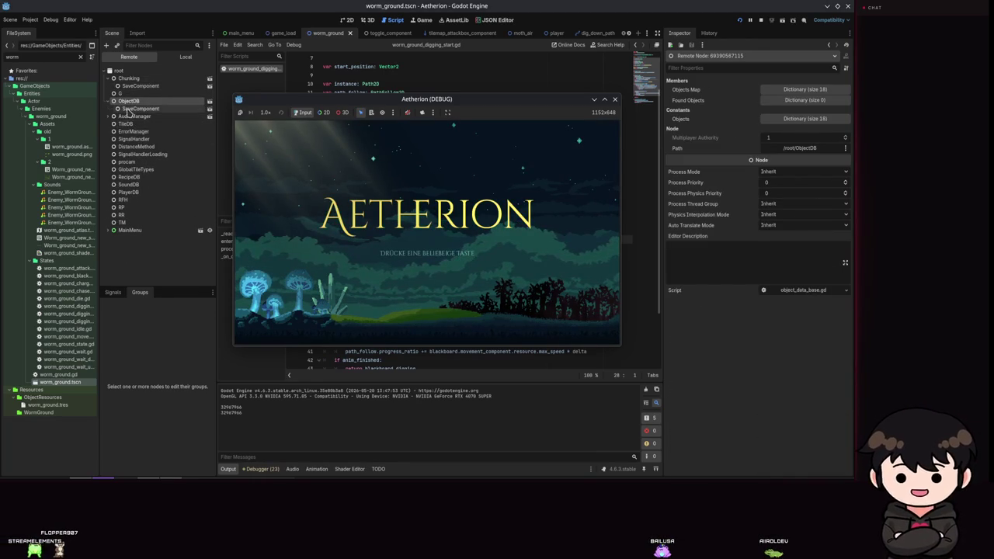
left_click(131, 116)
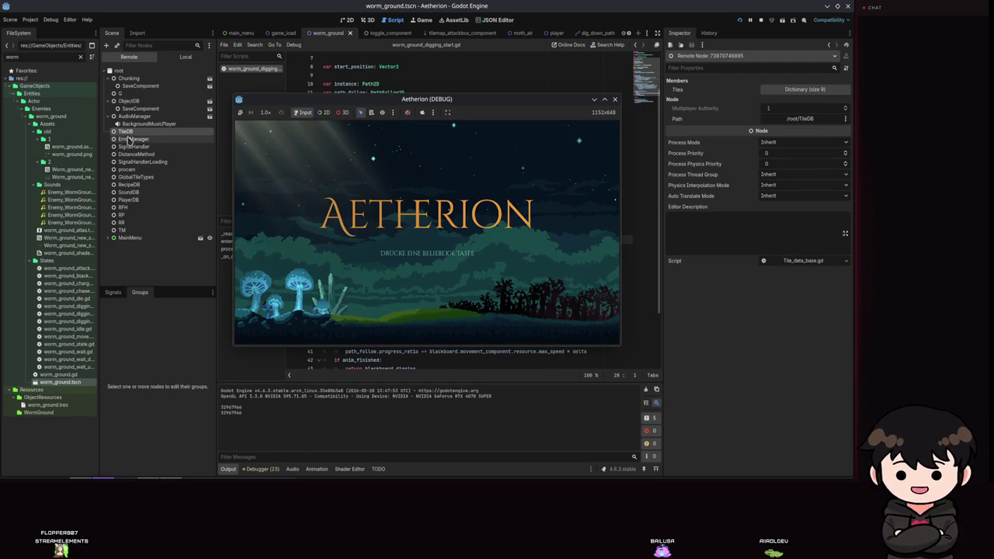
left_click(130, 139)
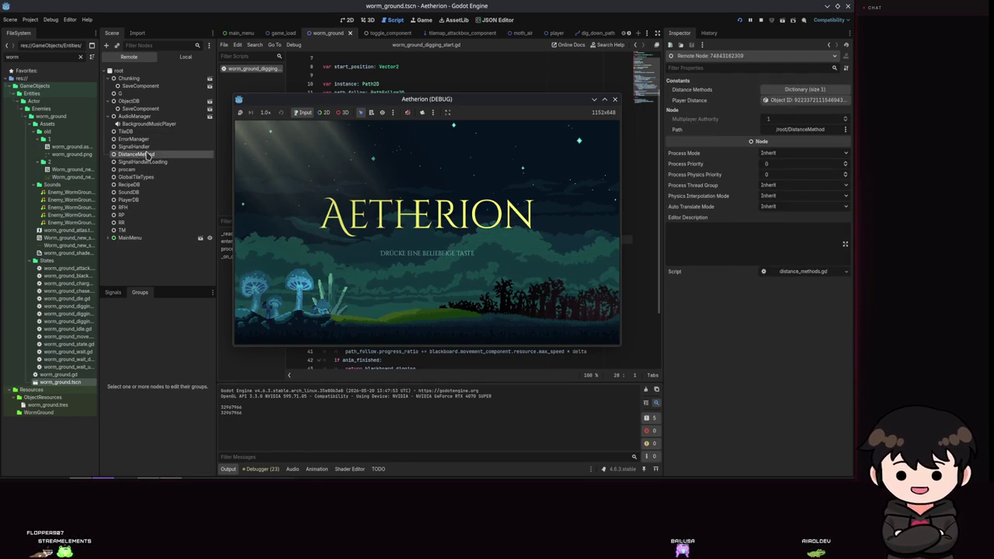
left_click(134, 154)
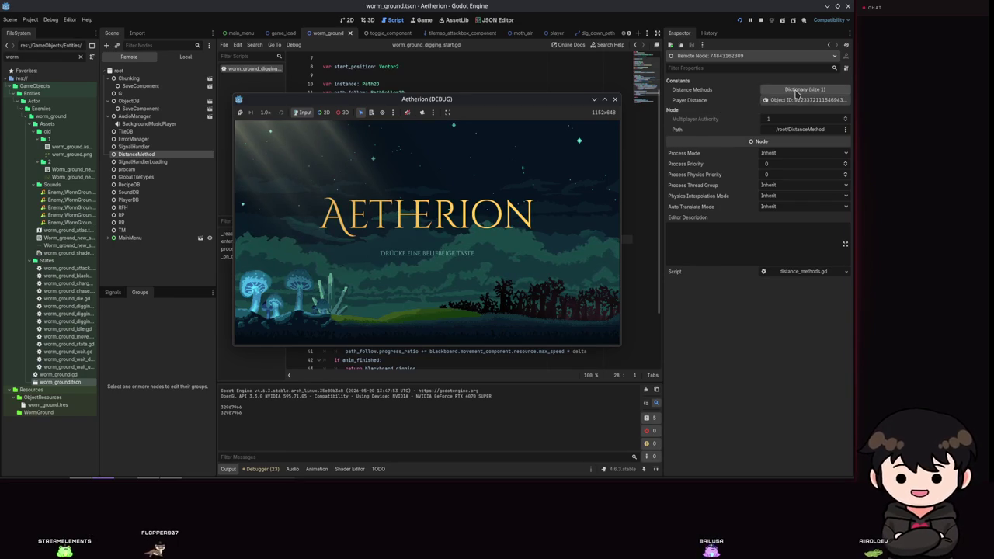
left_click(796, 91)
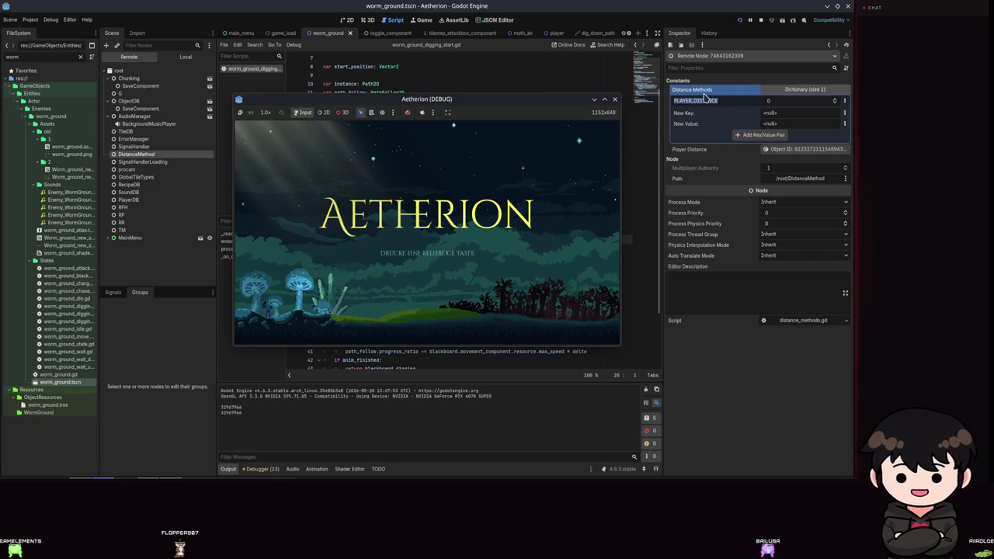
double_click(721, 99)
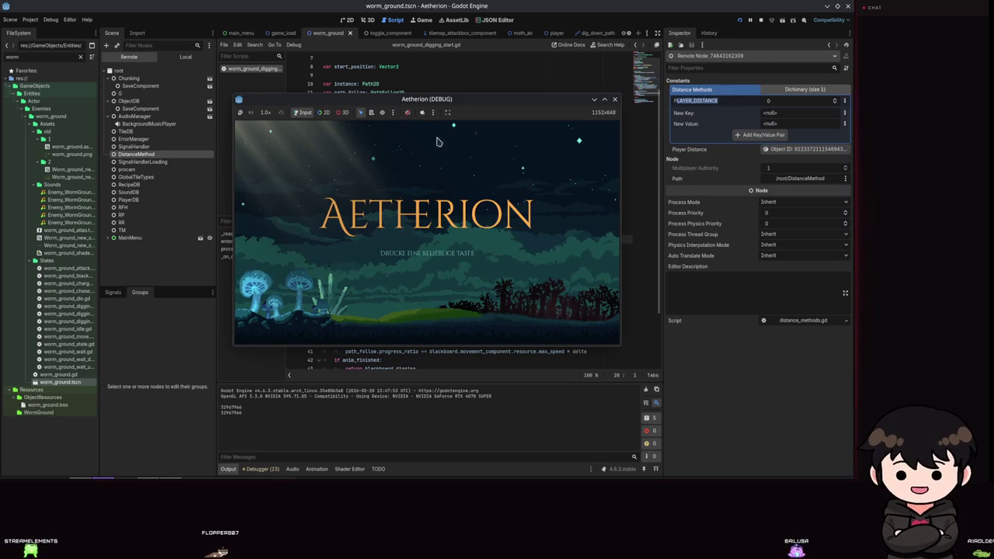
- Inspect SignalHandlerLoading, procam, GlobalTileTypes' ID to Types, and TileDB's Tiles dictionary
left_click(142, 161)
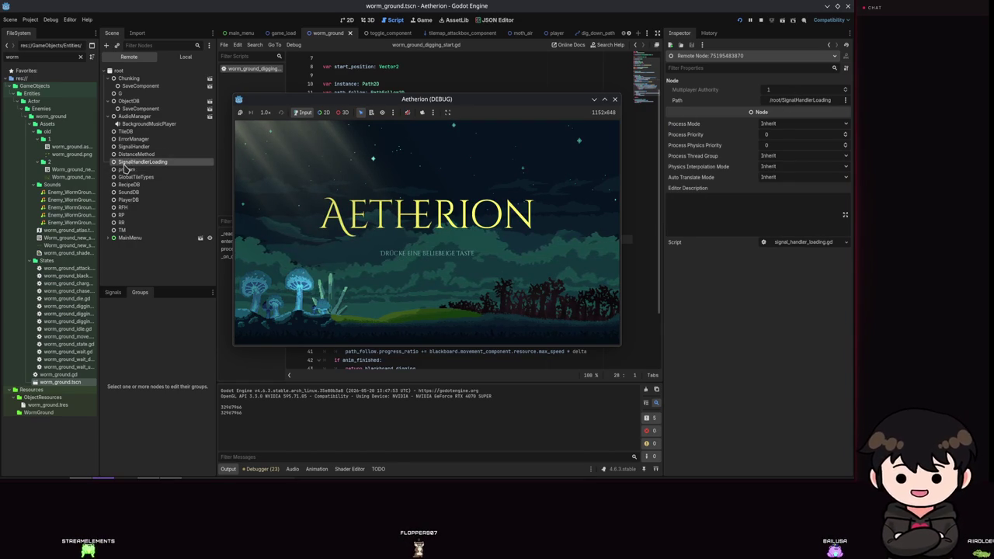
left_click(126, 169)
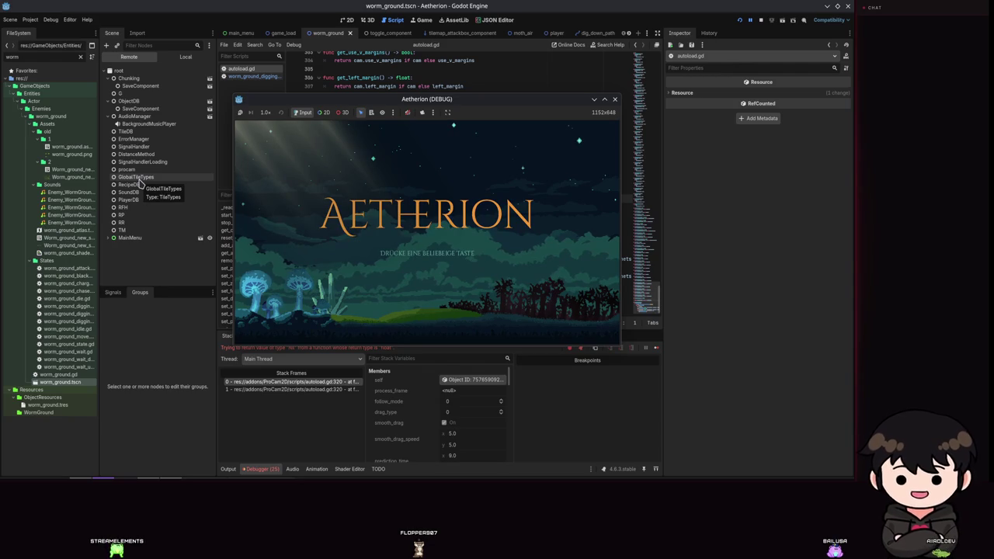
left_click(130, 178)
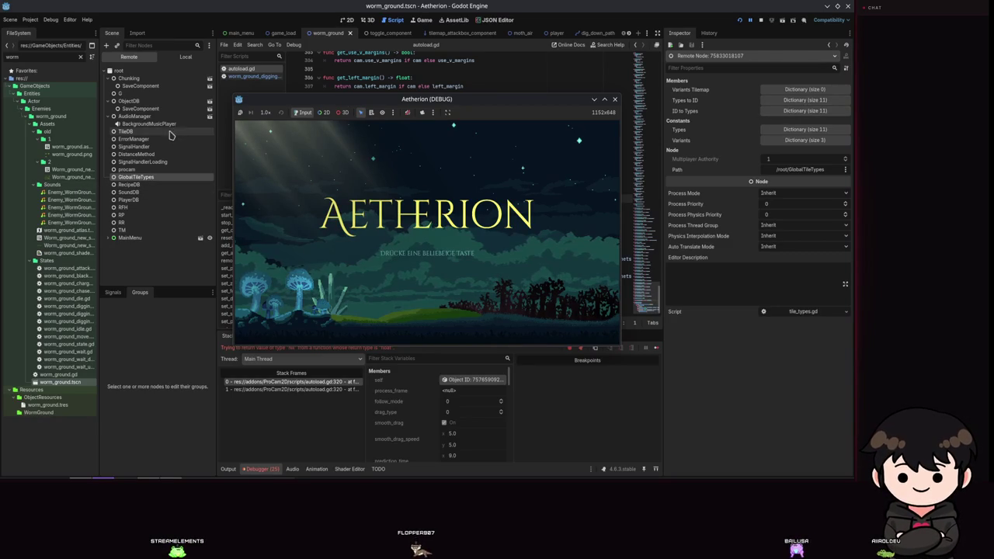
left_click(805, 111)
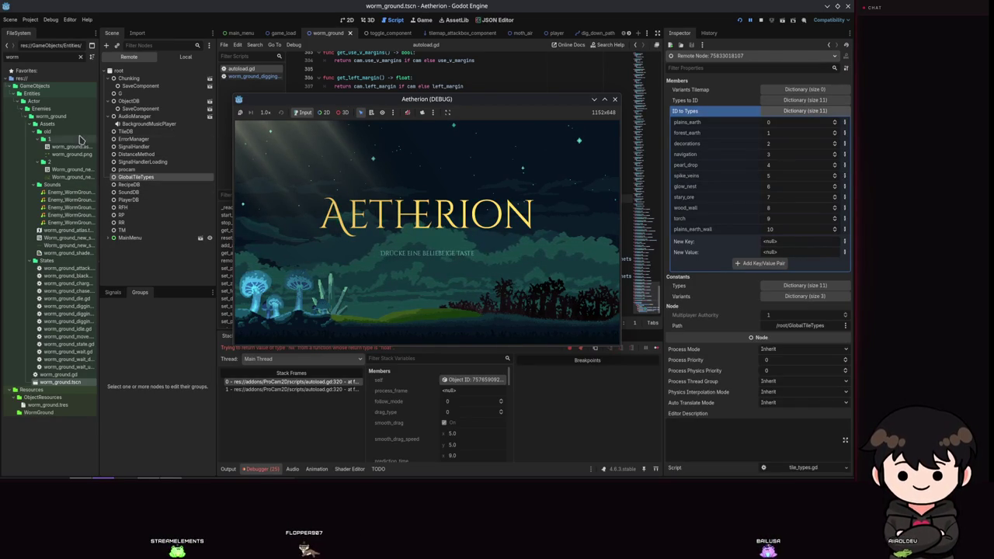
left_click(143, 132)
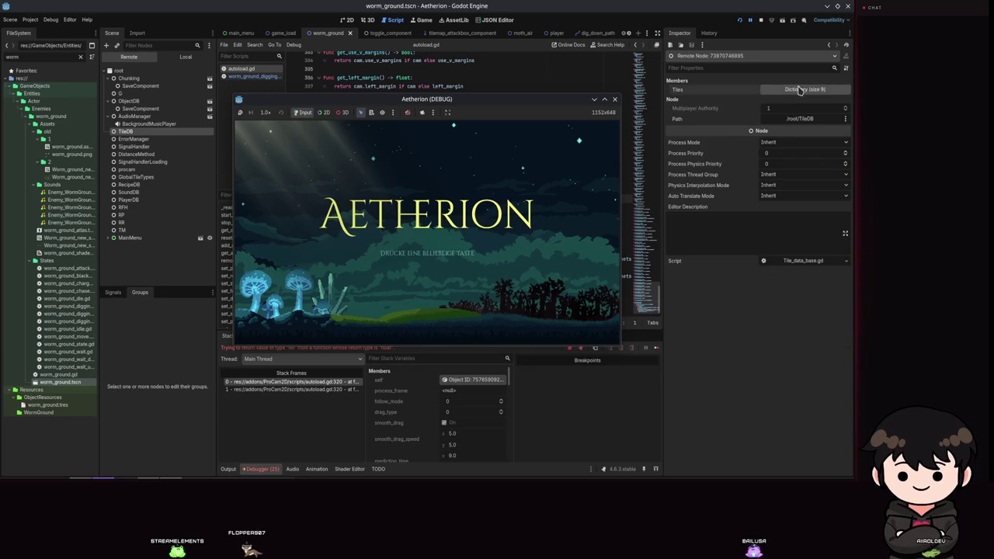
left_click(799, 90)
left_click(800, 146)
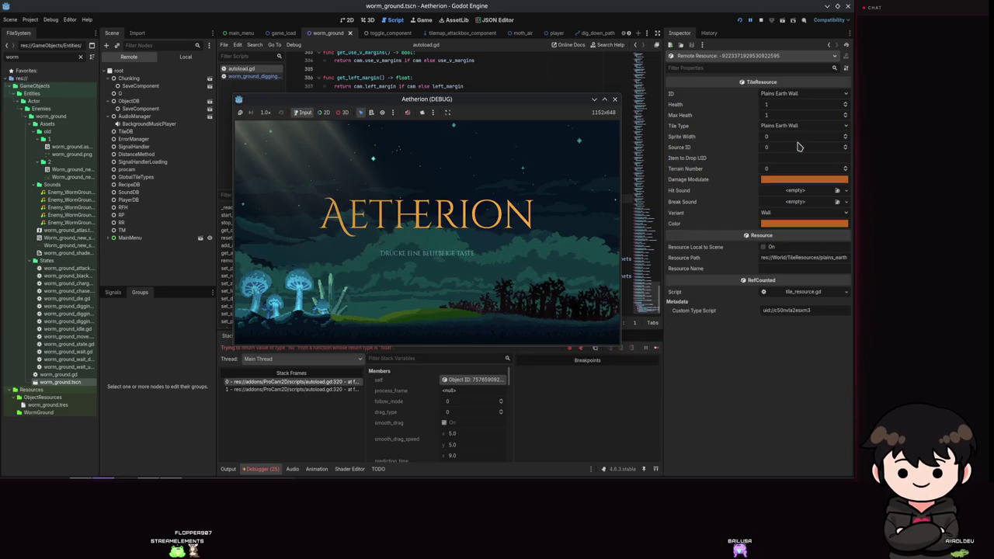
left_click(136, 177)
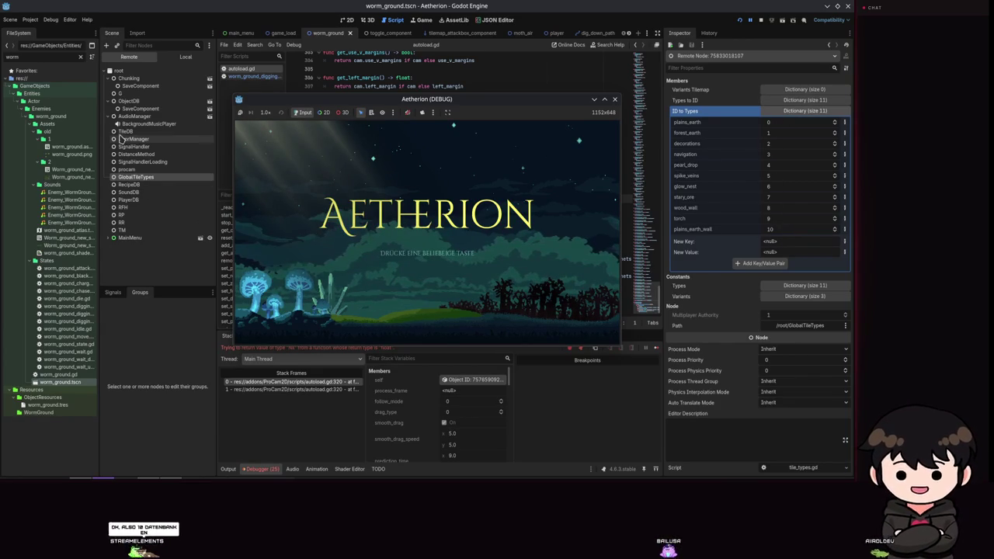
left_click(126, 131)
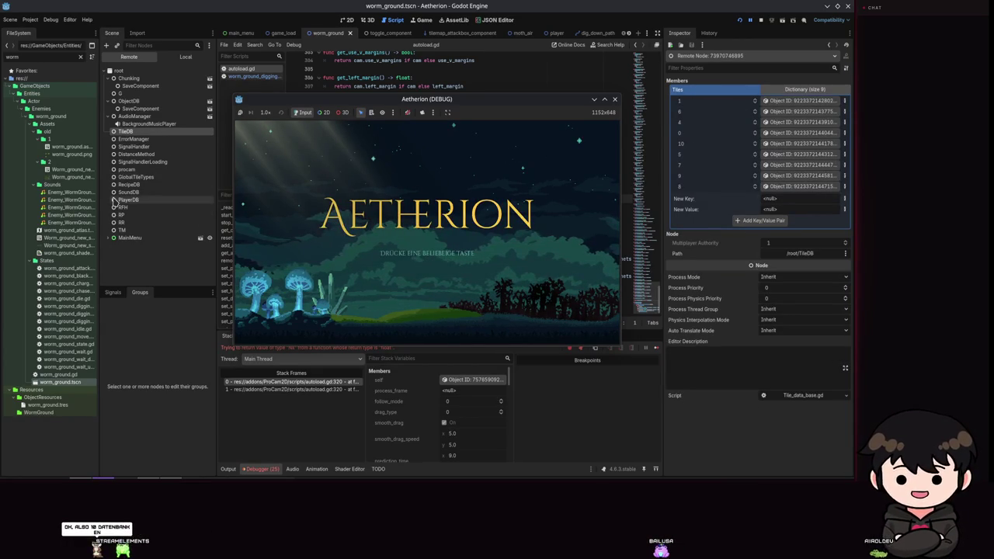
- Inspect the RecipeDB, SoundDB, RFH, RR, TM and PlayerDB autoloads of the running game
left_click(128, 185)
left_click(129, 192)
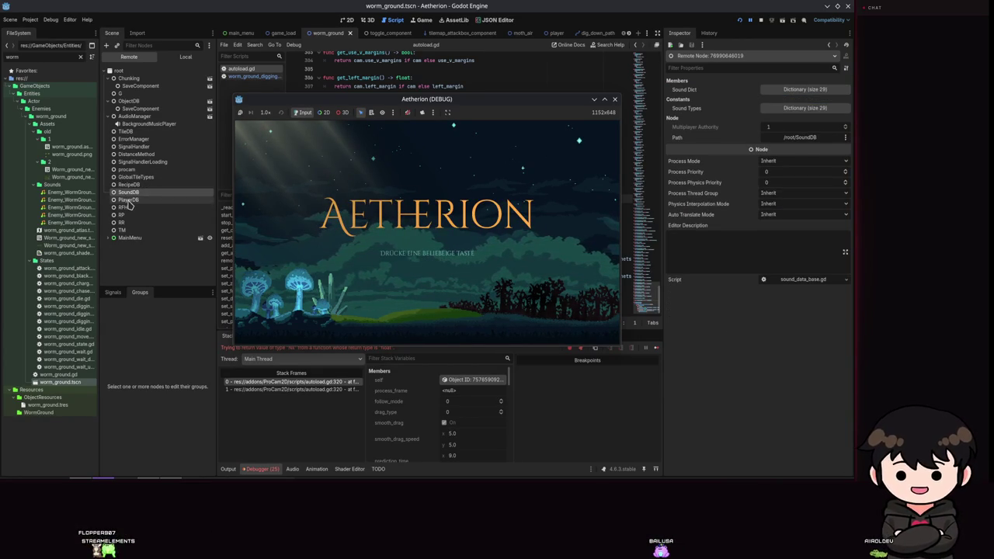
left_click(125, 207)
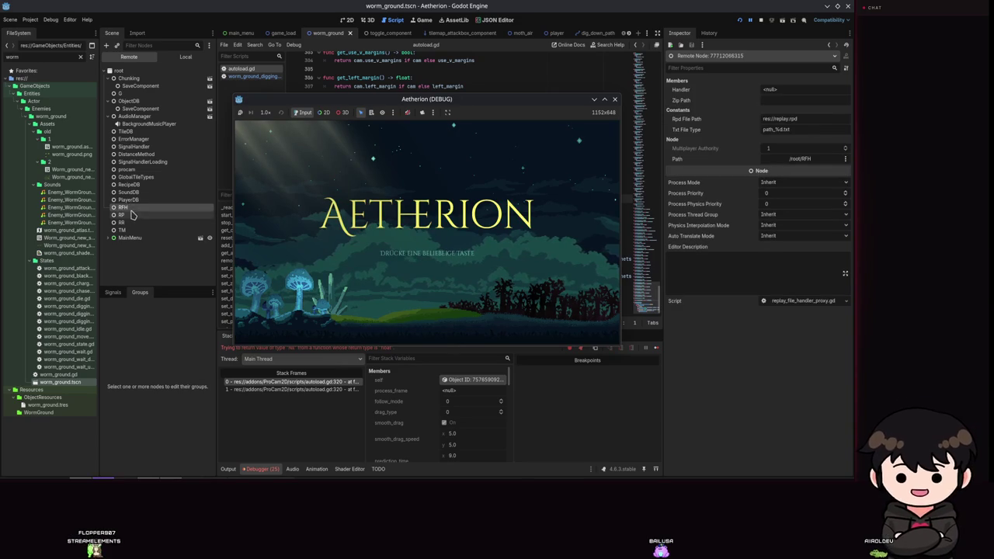
left_click(122, 218)
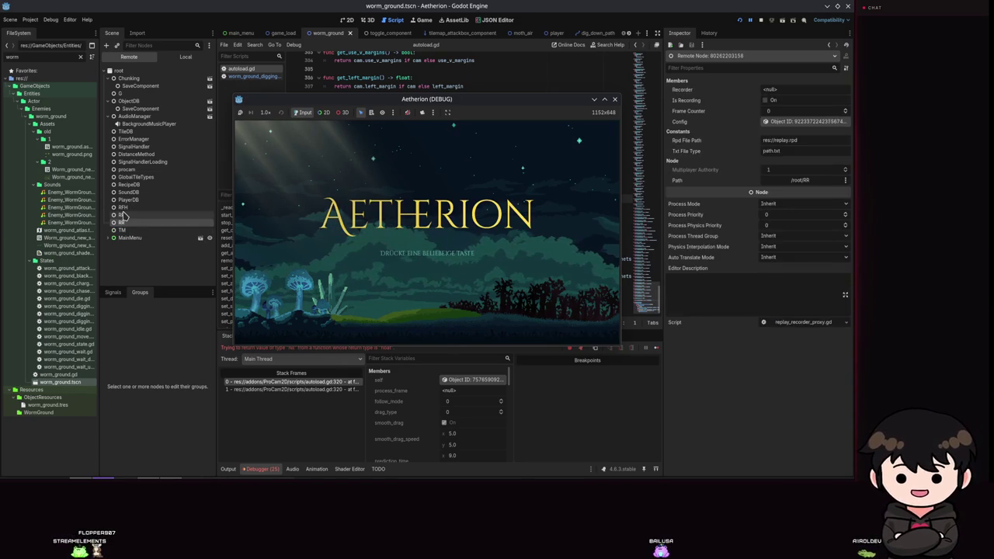
left_click(129, 229)
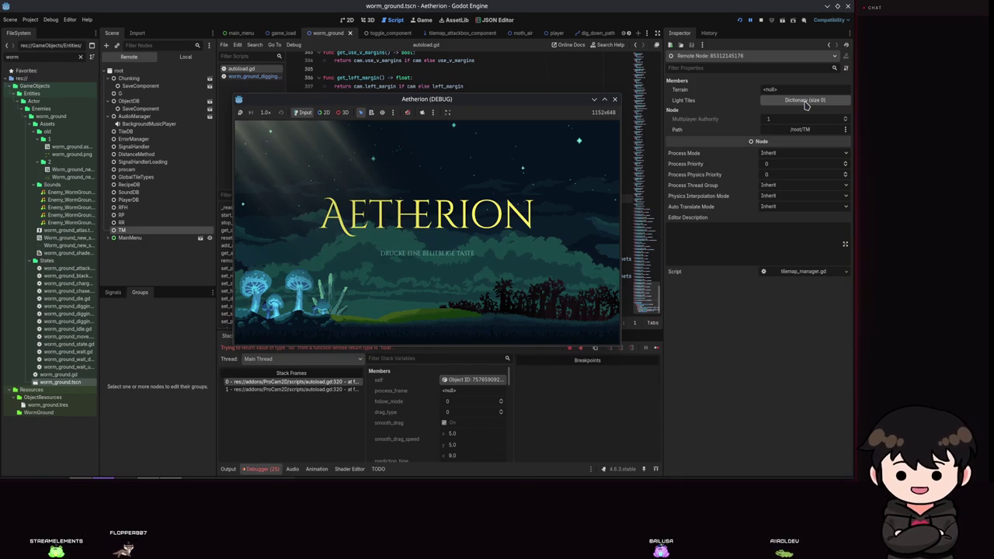
left_click(145, 201)
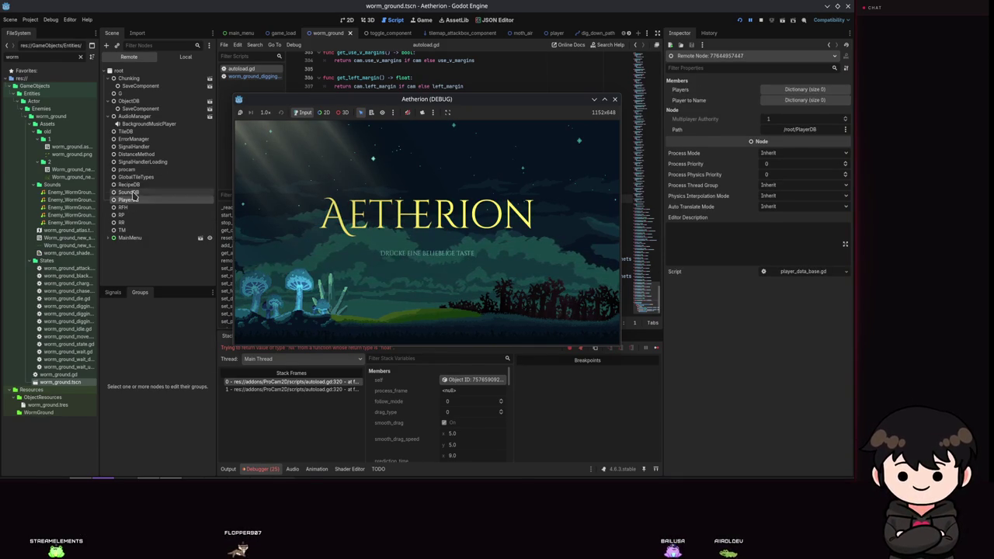
- Page through SoundDB's Sound Dict, check entry 27's sound resource, then close the debug game
left_click(131, 192)
left_click(800, 89)
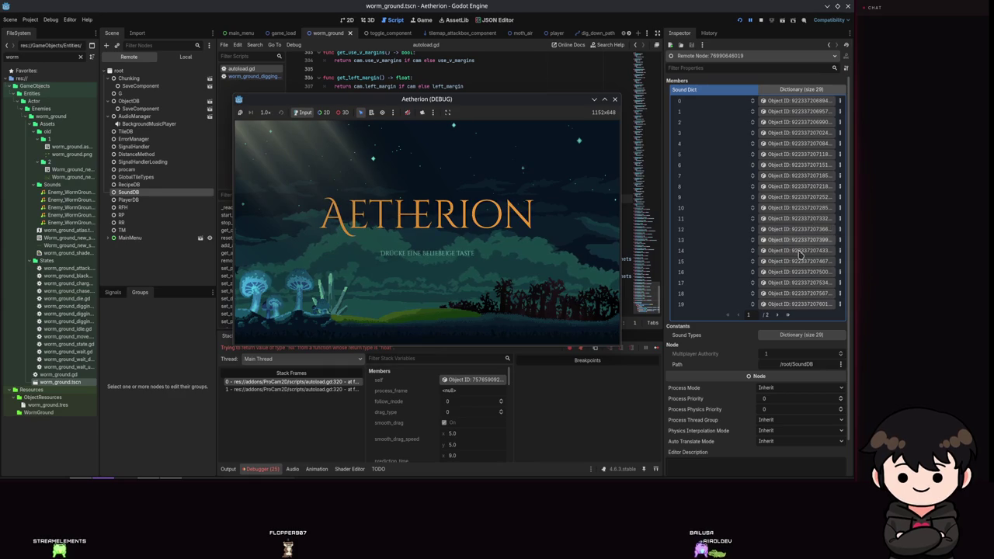
left_click(779, 316)
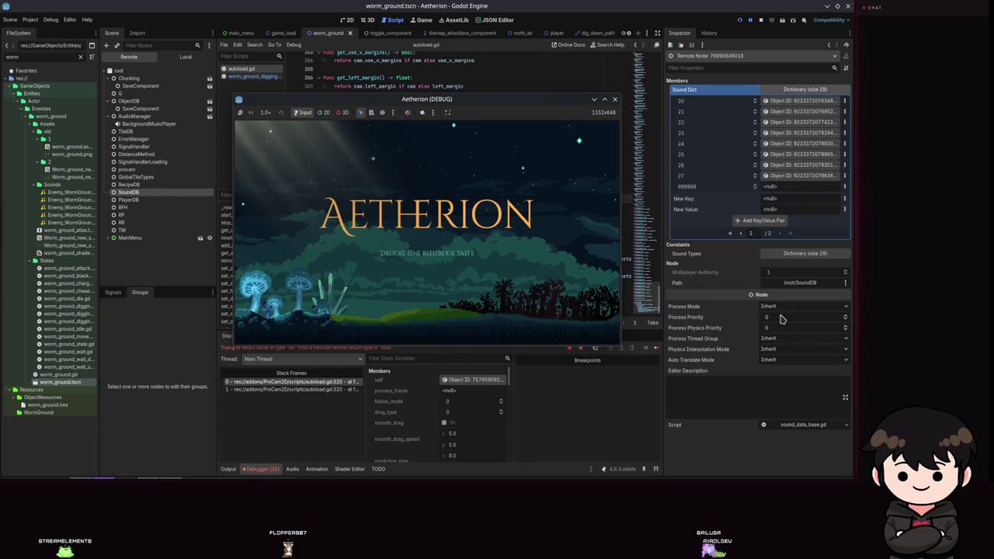
left_click(781, 177)
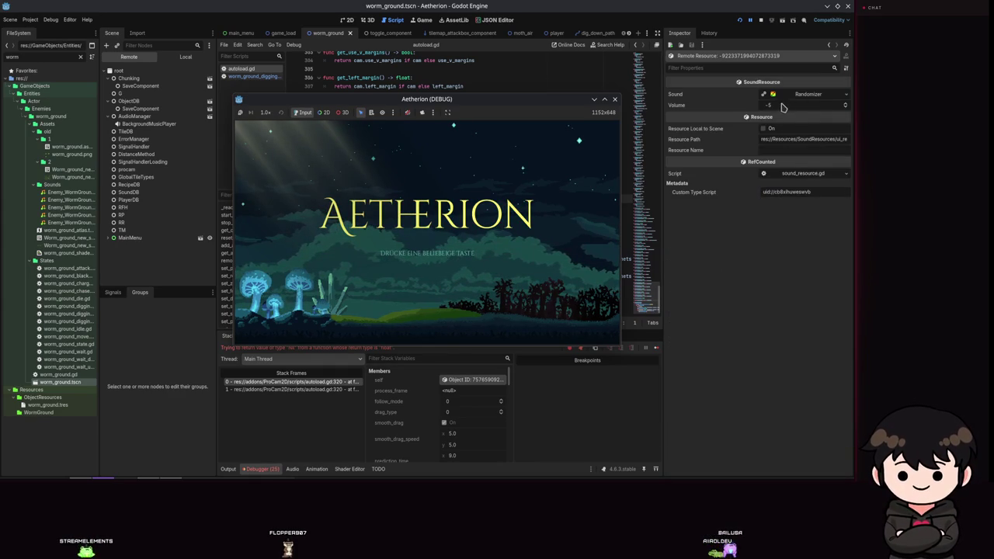
left_click(128, 192)
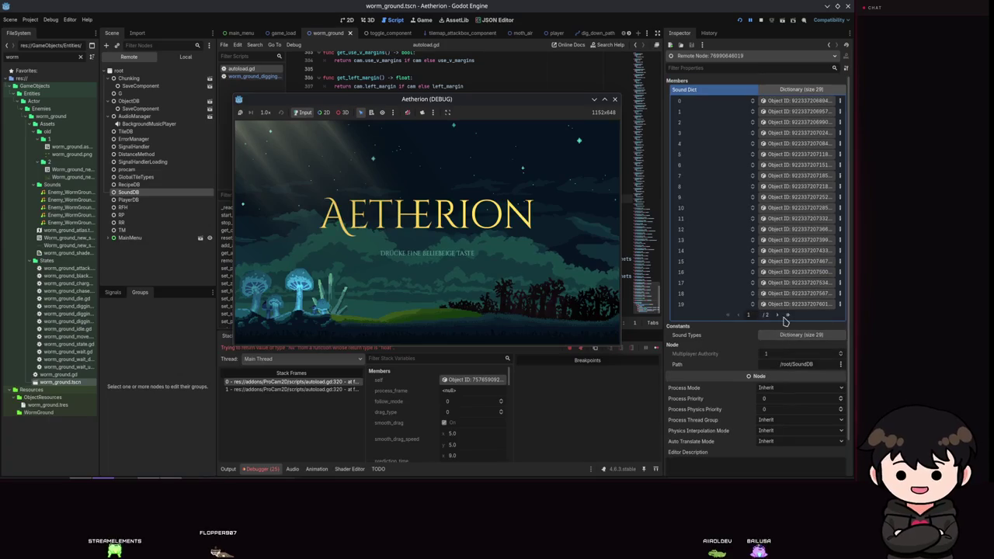
left_click(786, 316)
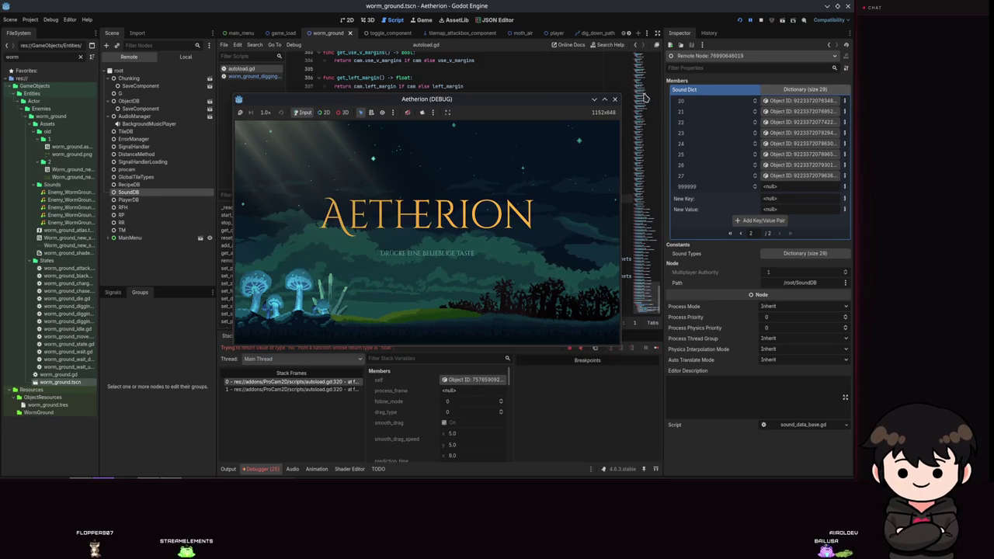
left_click(616, 101)
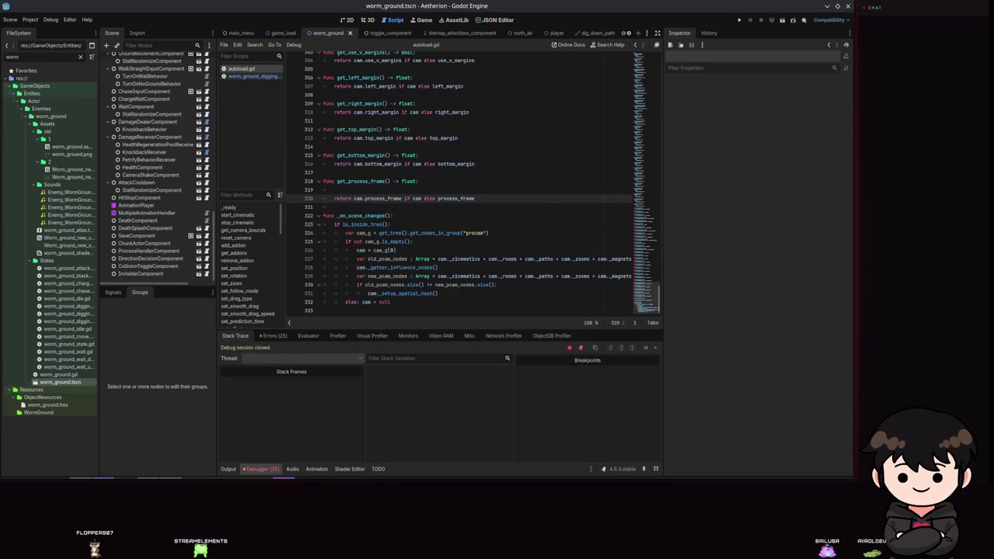
- Back in VS Code, read through globals.gd from player_body down to the CraftingSystem lookup
key("alt+Tab")
left_click(382, 242)
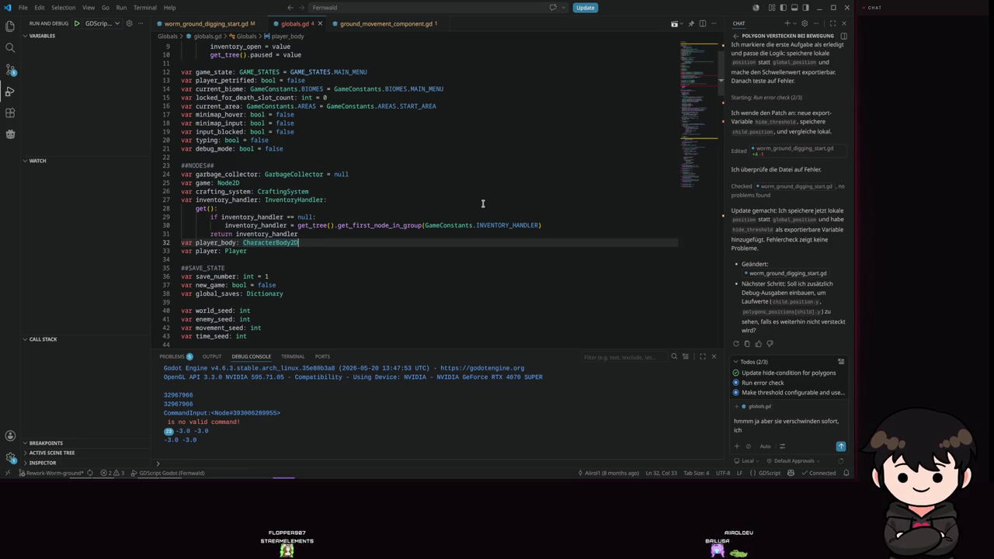
left_click(353, 157)
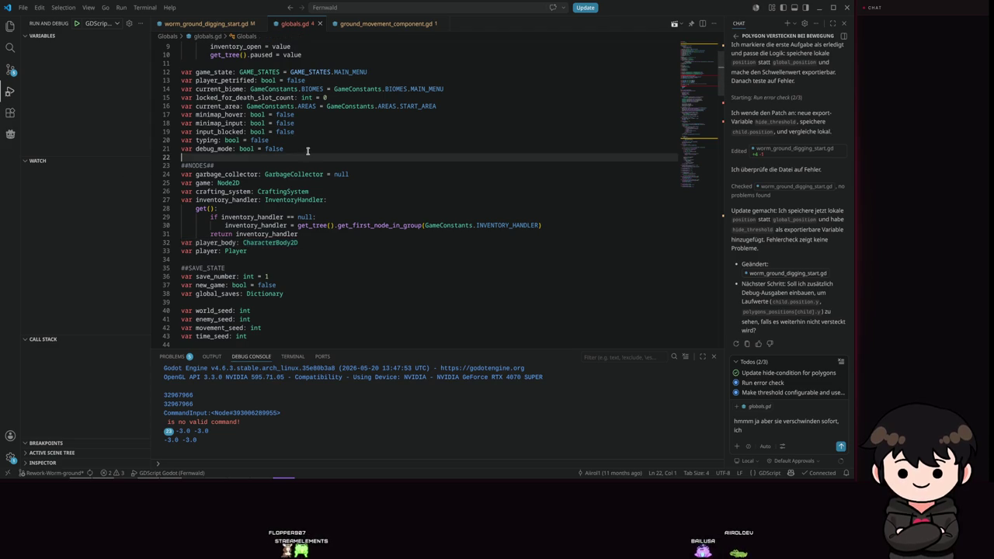
scroll(359, 116, "down", 15)
scroll(359, 115, "down", 8)
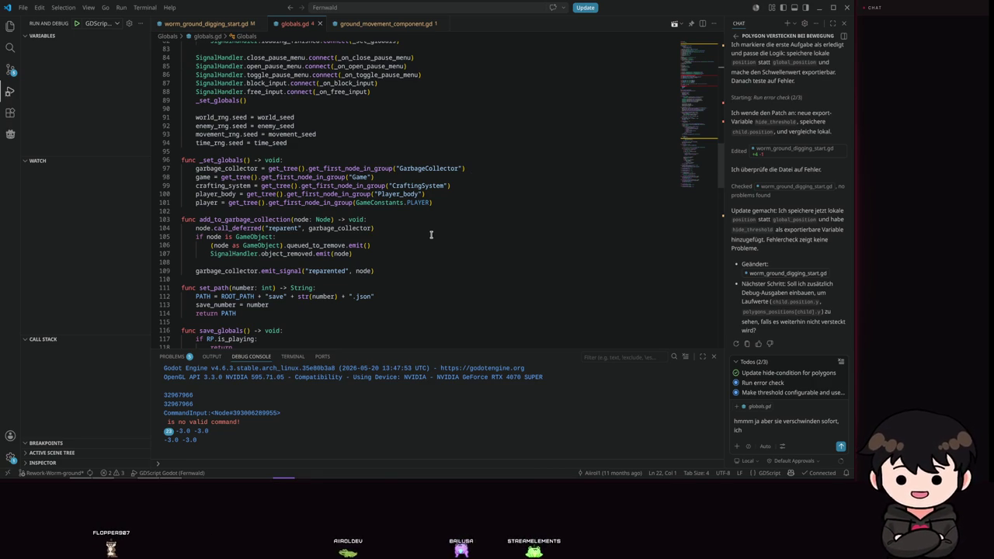
left_click(432, 185)
- Open worm_ground_digging_start.gd and make the print statement use global_position
left_click(336, 23)
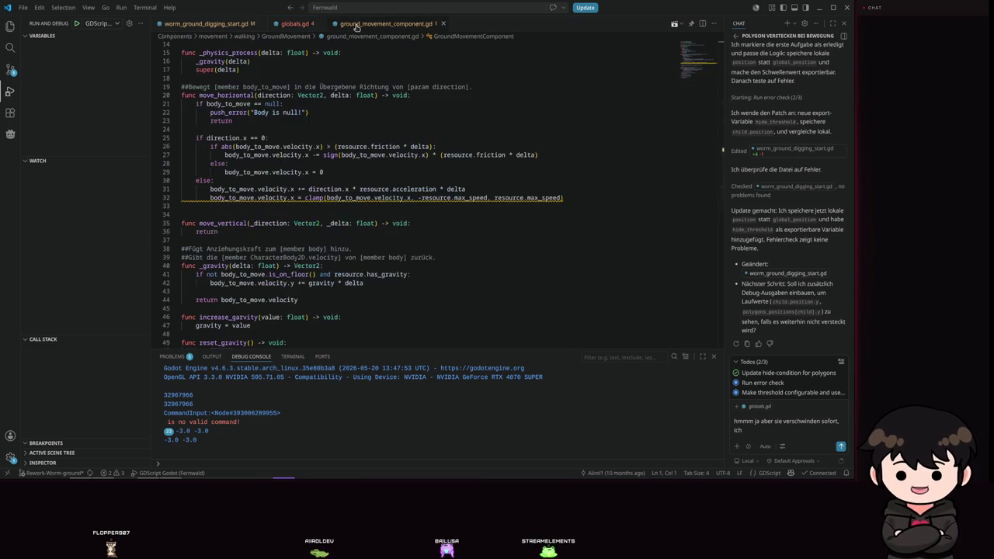
left_click(206, 24)
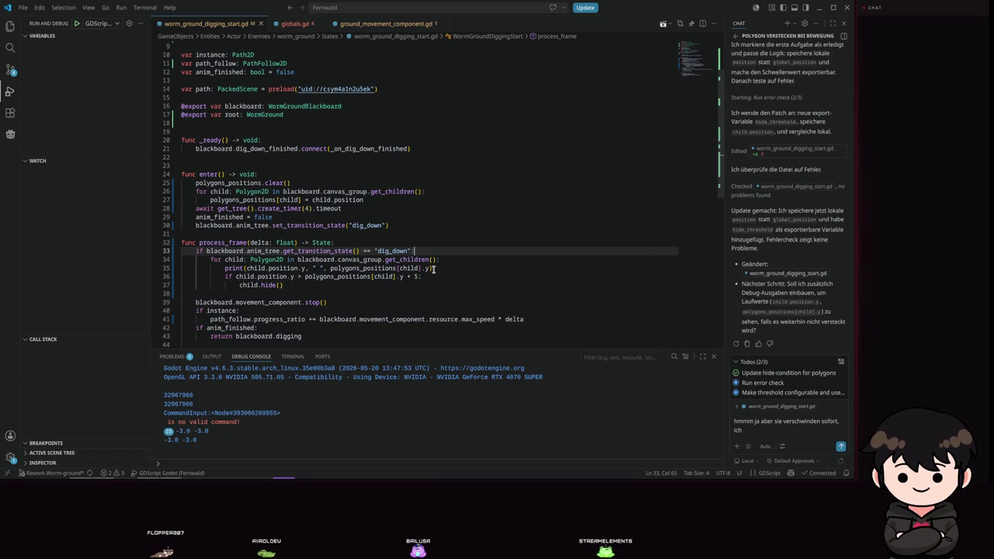
mouse_move(427, 268)
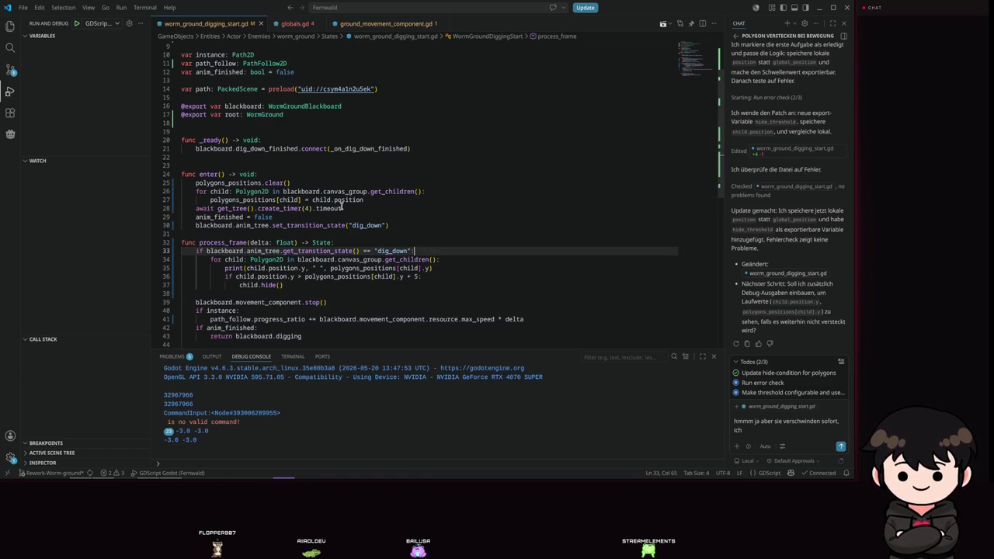
mouse_move(350, 206)
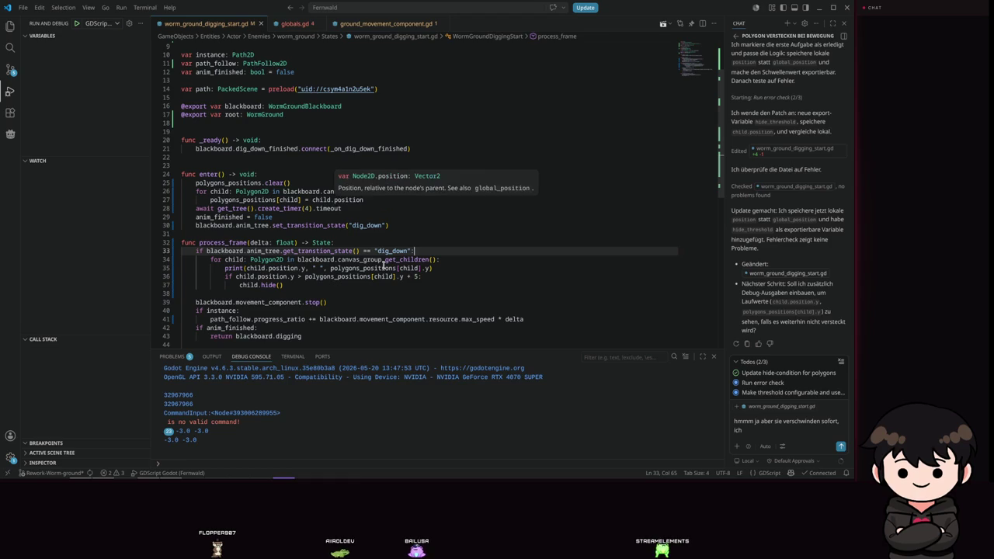
double_click(284, 268)
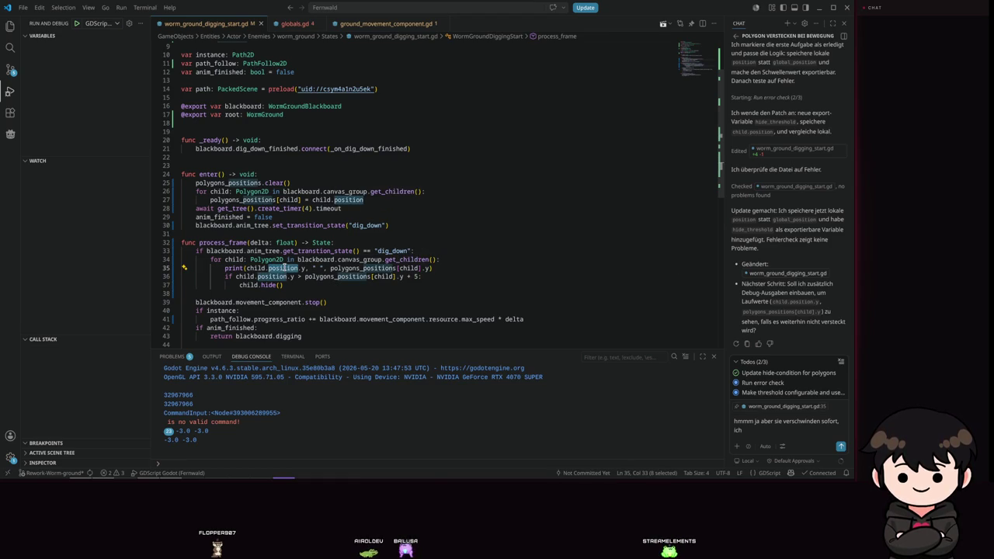
type("global_")
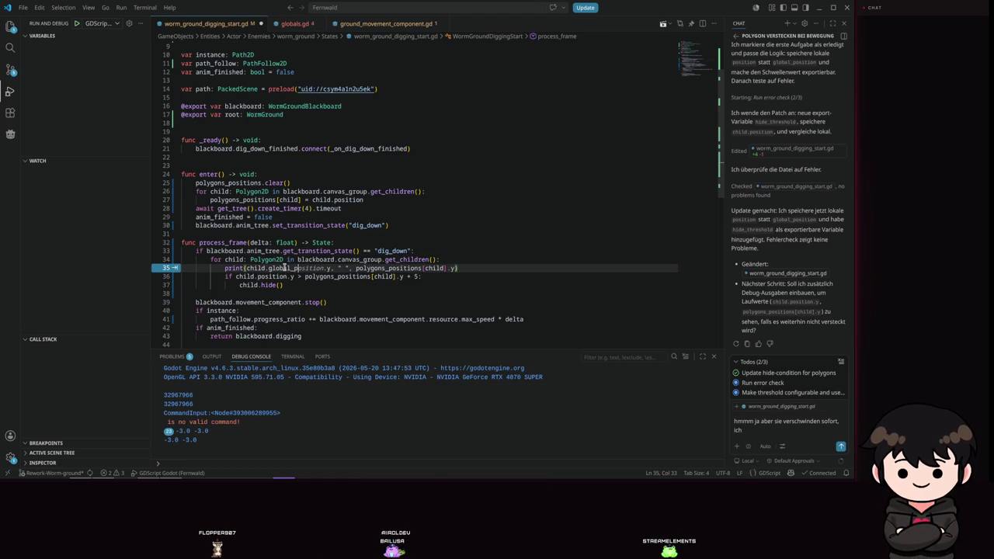
key("Tab")
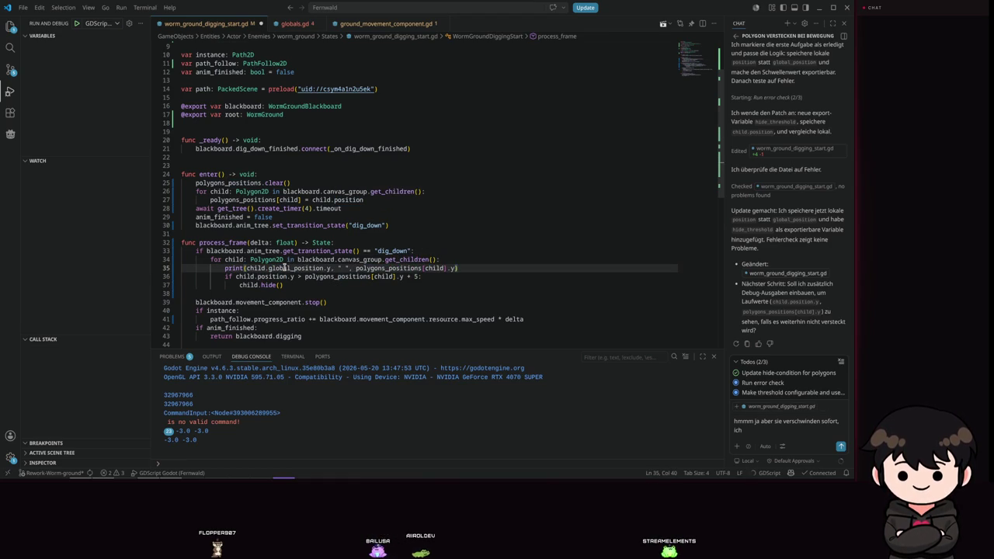
- Use global_position in the hide condition and on line 27, then start debugging with F5
double_click(272, 276)
type("global")
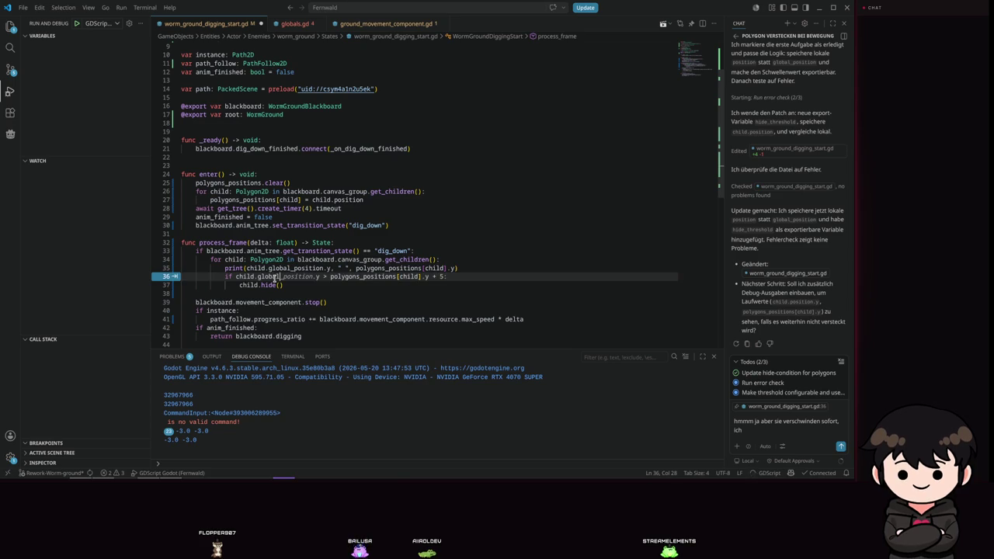
key("Tab")
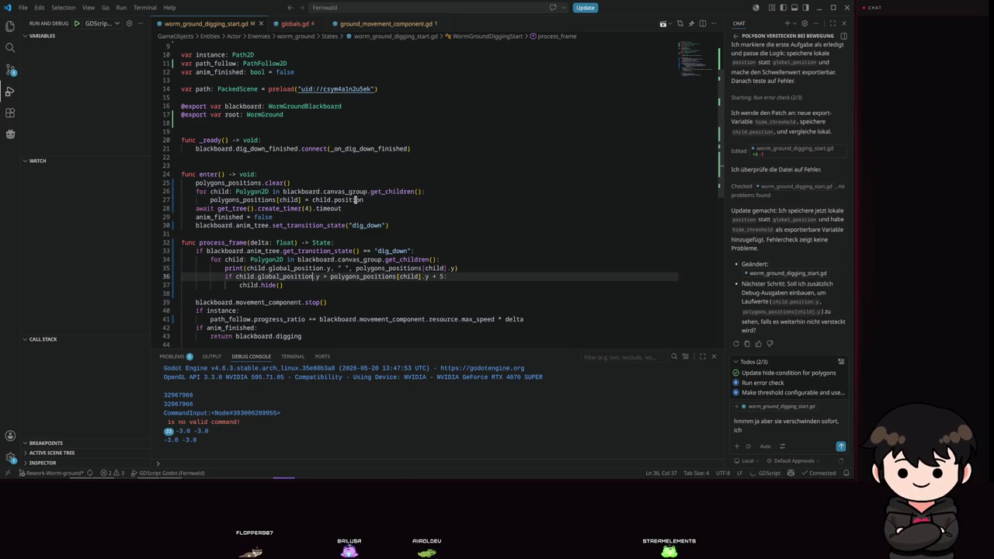
double_click(356, 200)
type("gl")
key("Tab")
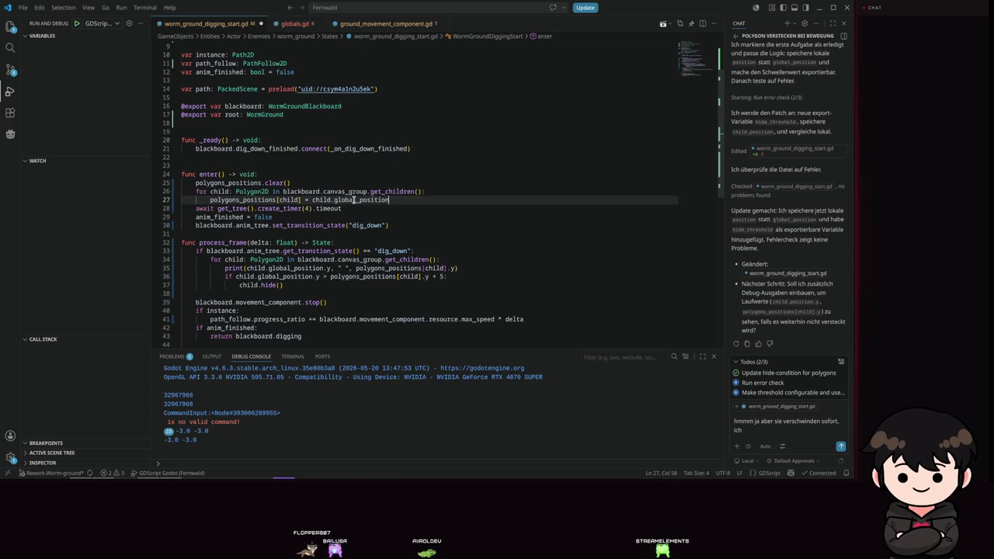
left_click(519, 157)
key("F5")
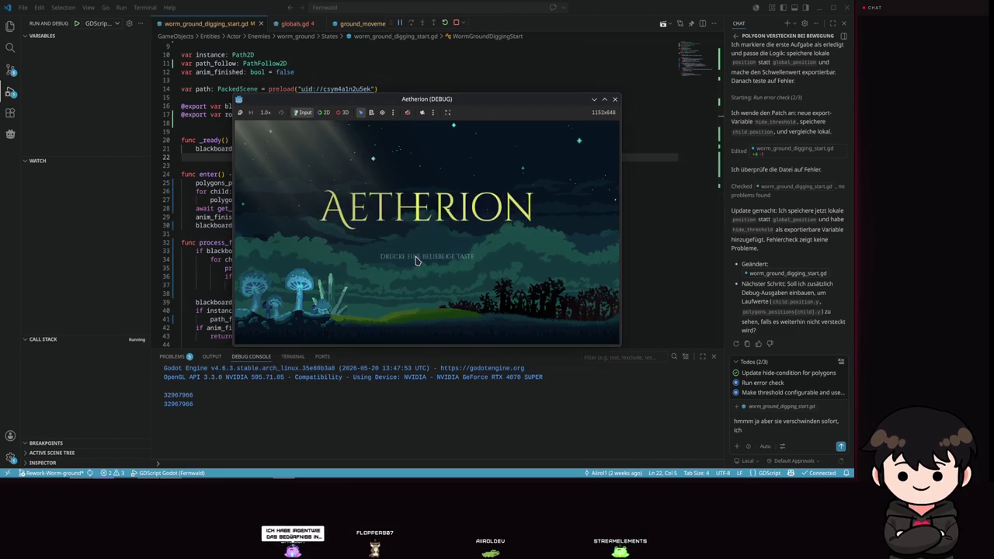
- Load Spielstand 2 via Spiel laden in the running game and minimize its window
left_click(415, 260)
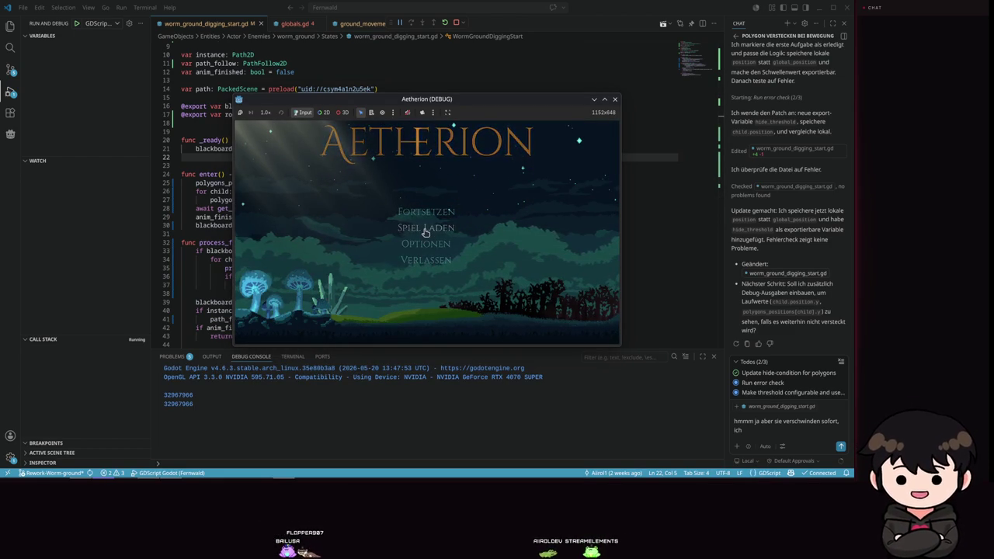
left_click(425, 228)
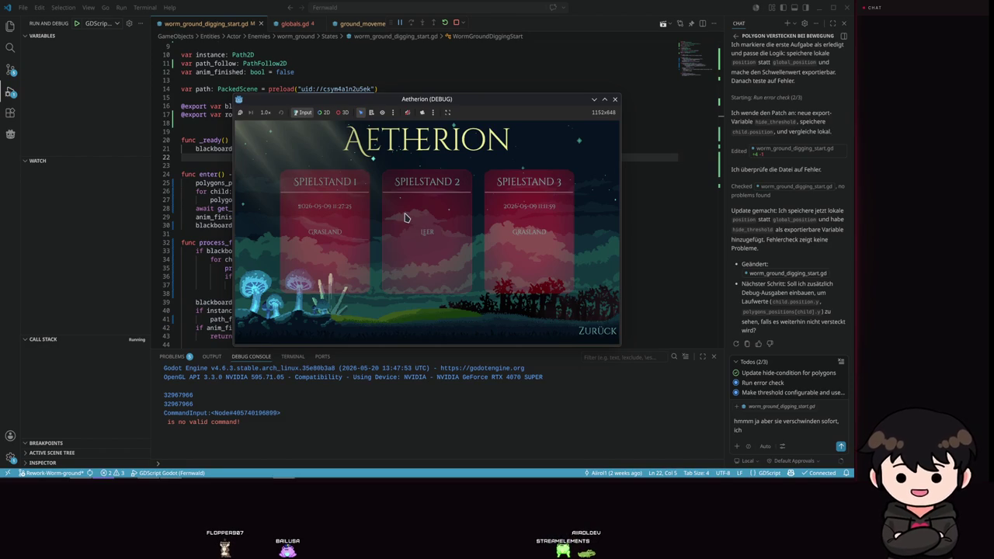
left_click(404, 217)
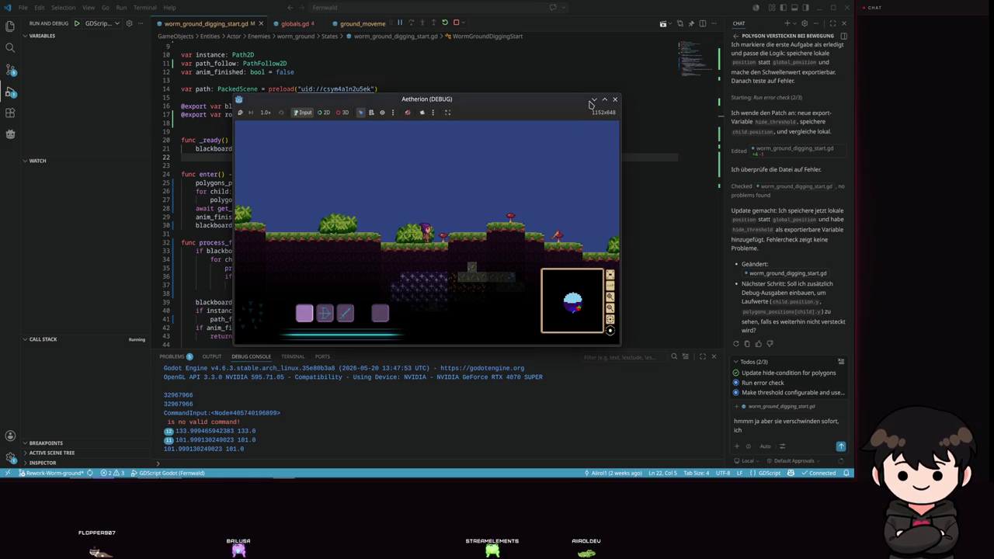
left_click_drag(593, 102, 598, 101)
- Change the hide threshold on line 36 from + 5 to + 0.5
left_click(598, 101)
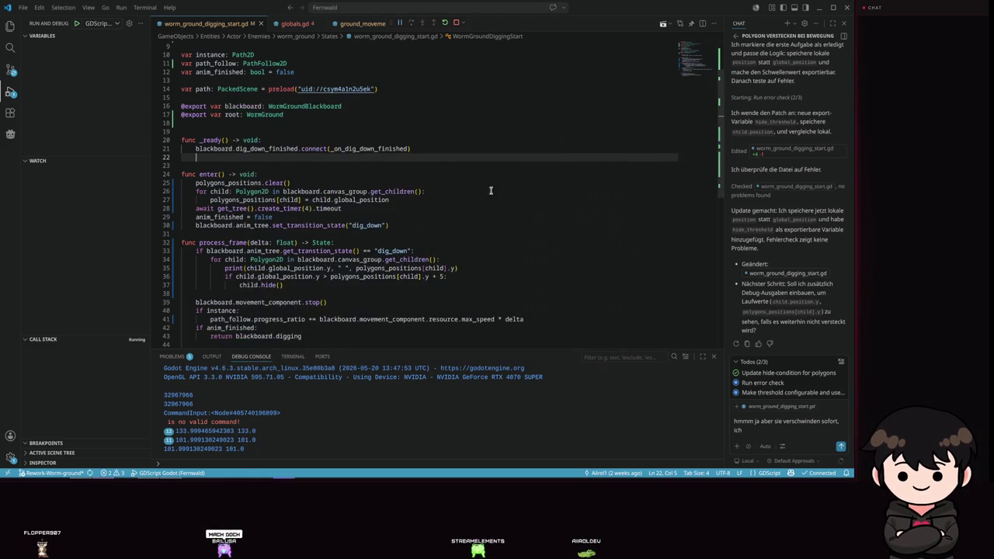
double_click(439, 277)
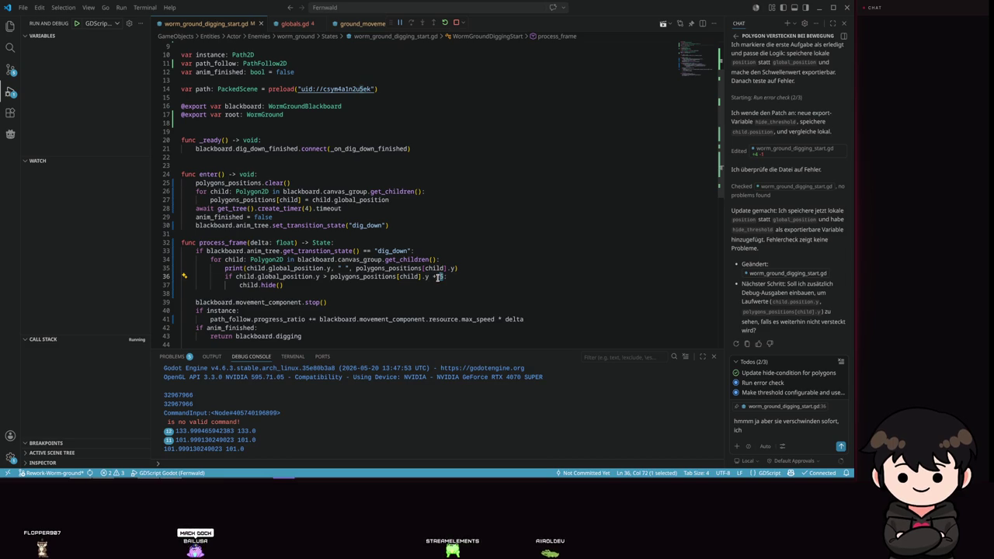
type("0.")
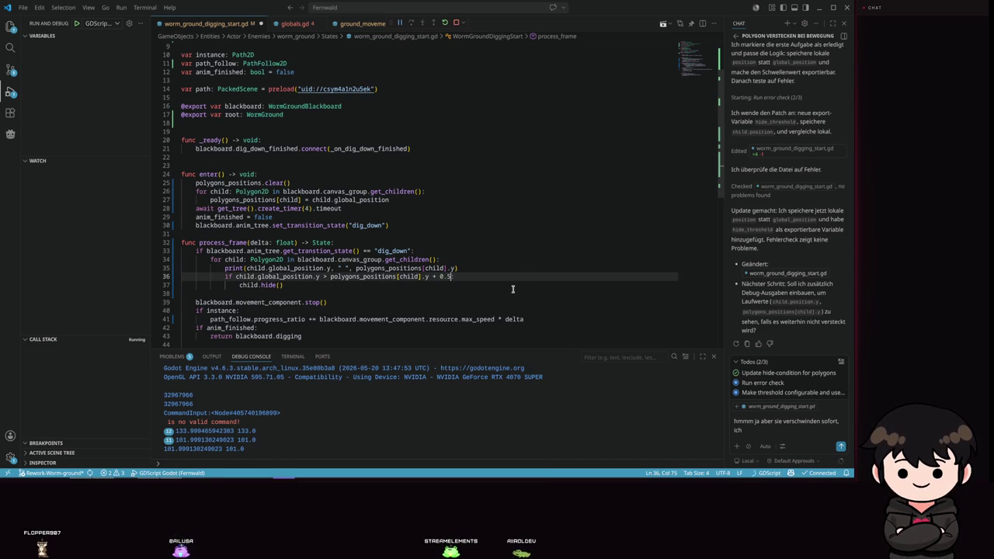
left_click(540, 185)
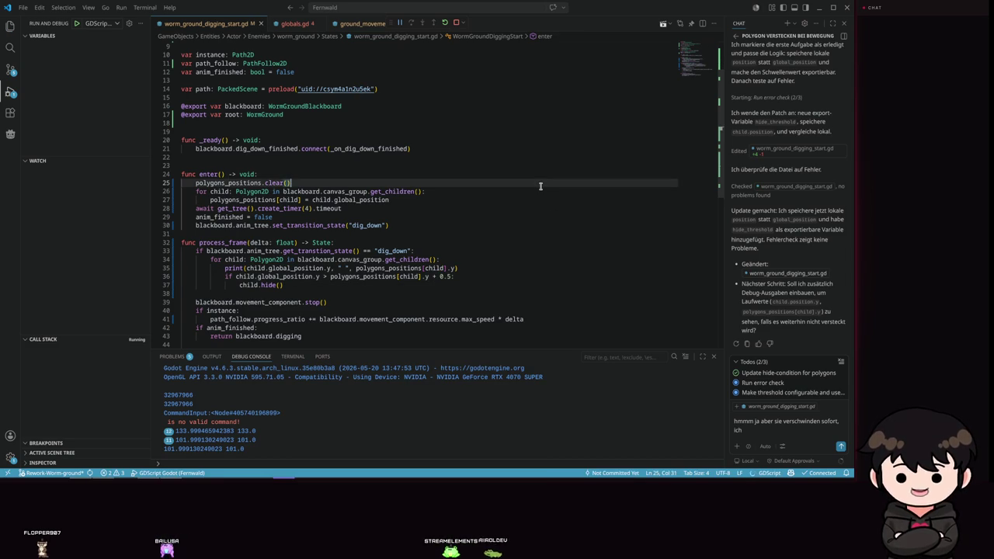
left_click(381, 118)
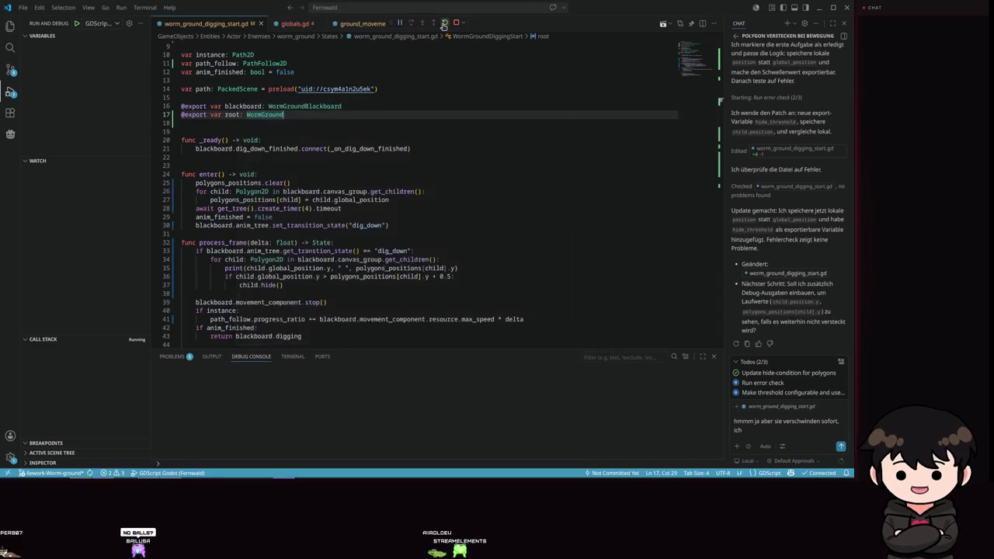
- Restart the debug session and load Spielstand 2 in the relaunched game
key("shift+F5")
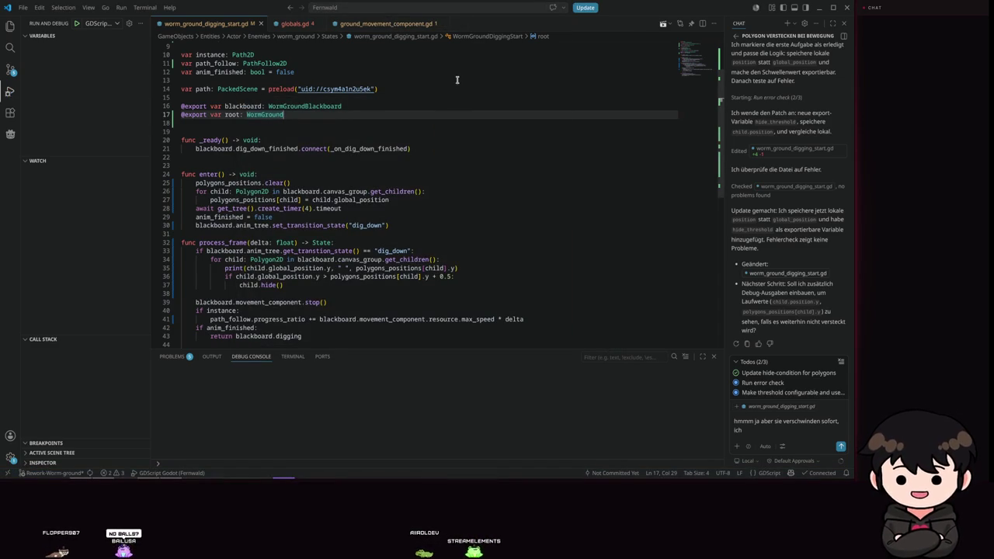
left_click(470, 102)
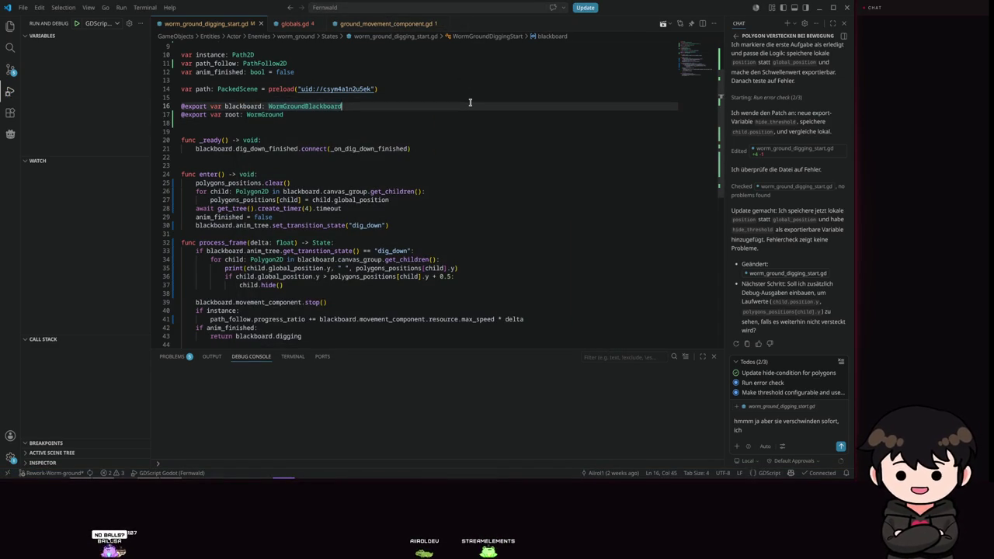
key("F5")
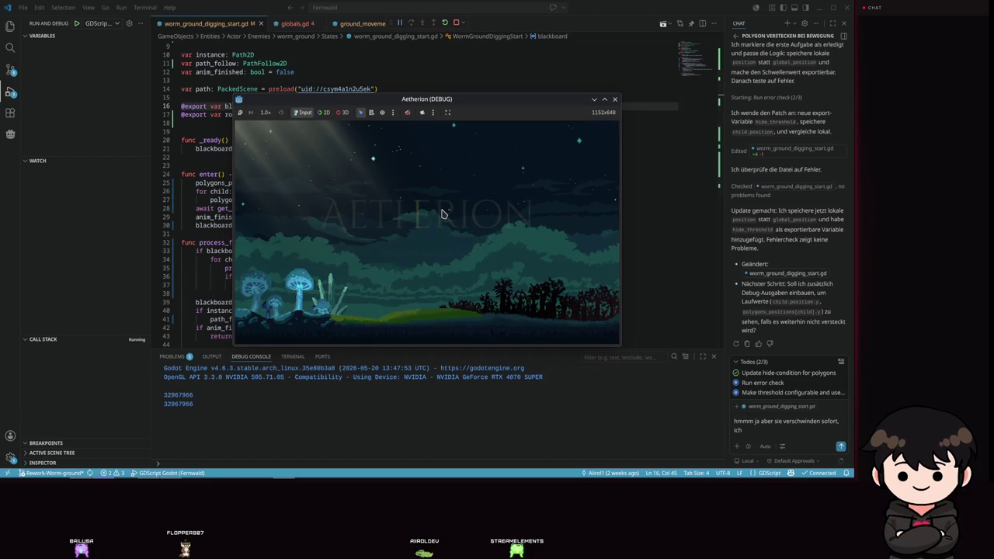
left_click(440, 231)
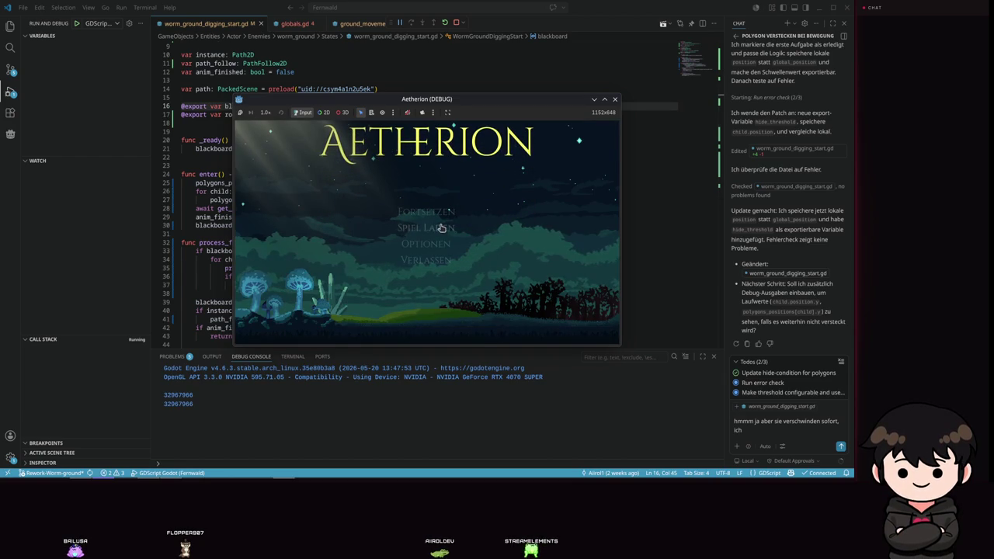
left_click(440, 228)
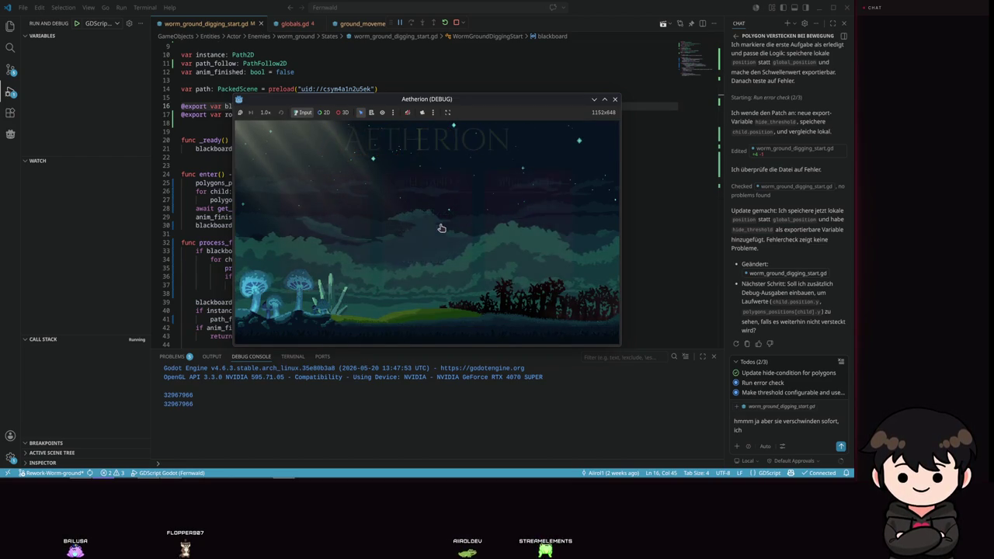
left_click(440, 227)
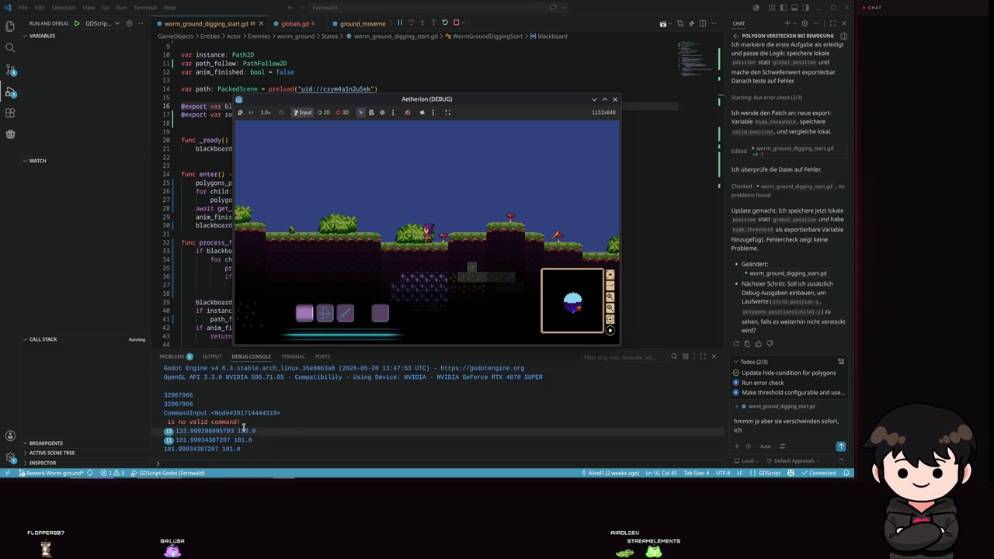
- Close the debug game and send Copilot the message 'ne das klappt irgendwie'
left_click(615, 98)
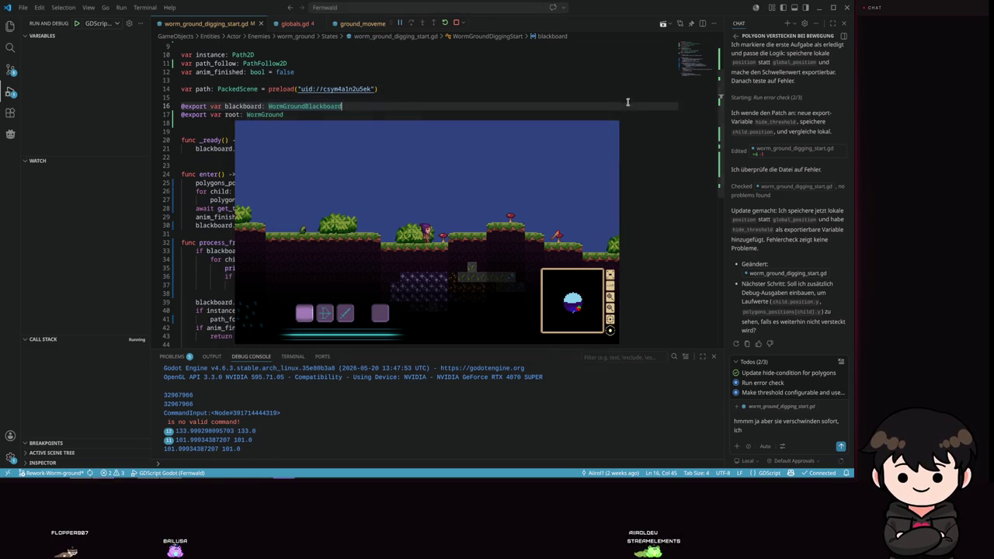
key("ctrl+a")
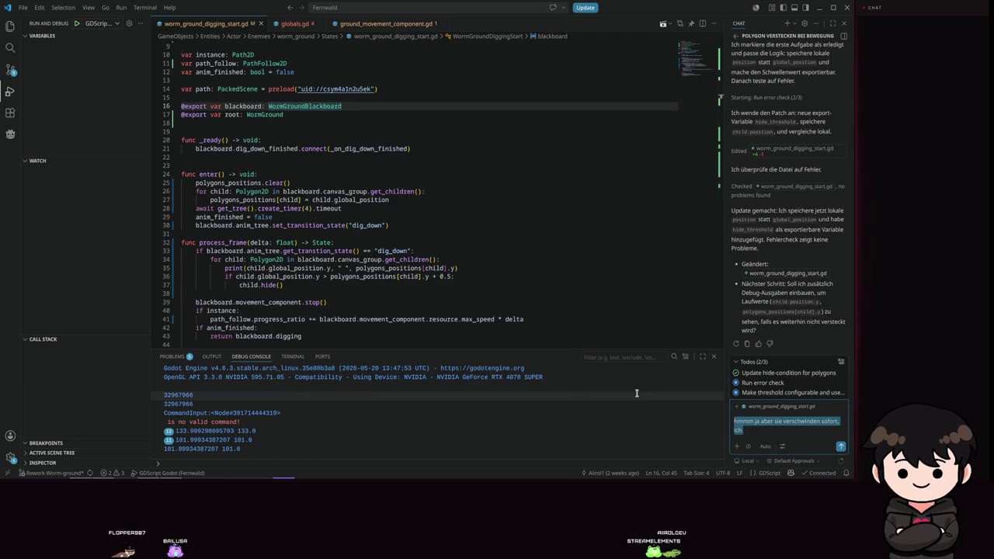
type("ne das klappt")
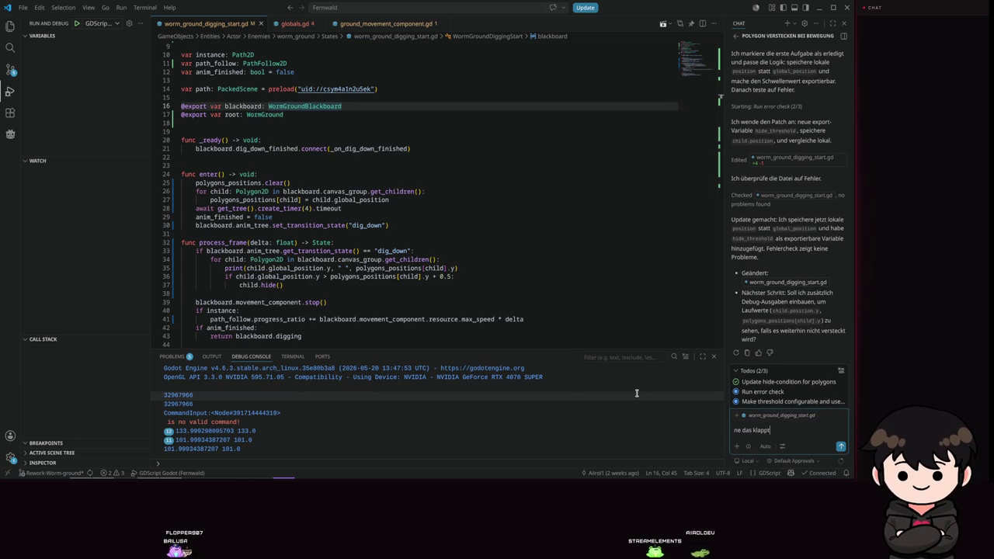
type(" irgendw")
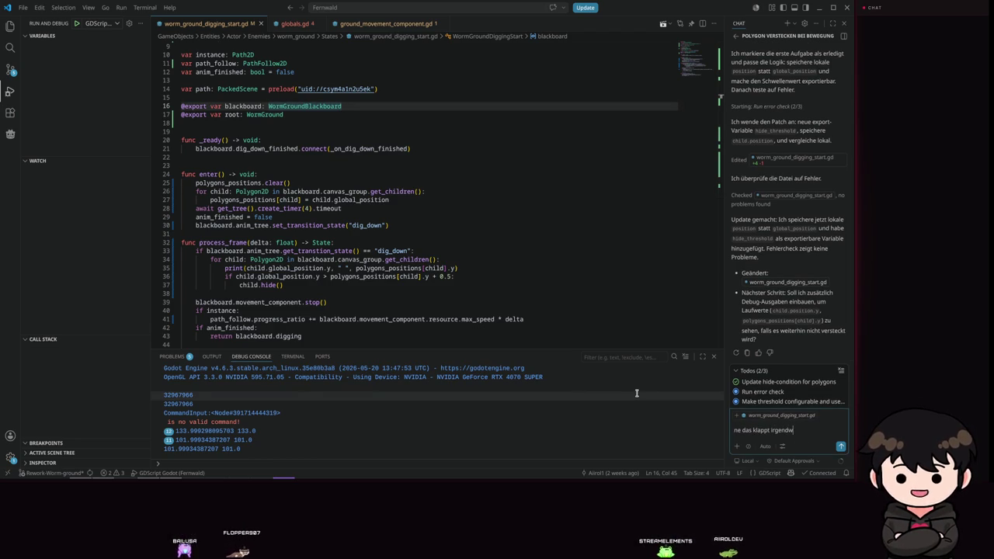
type("ie alles nicht clean")
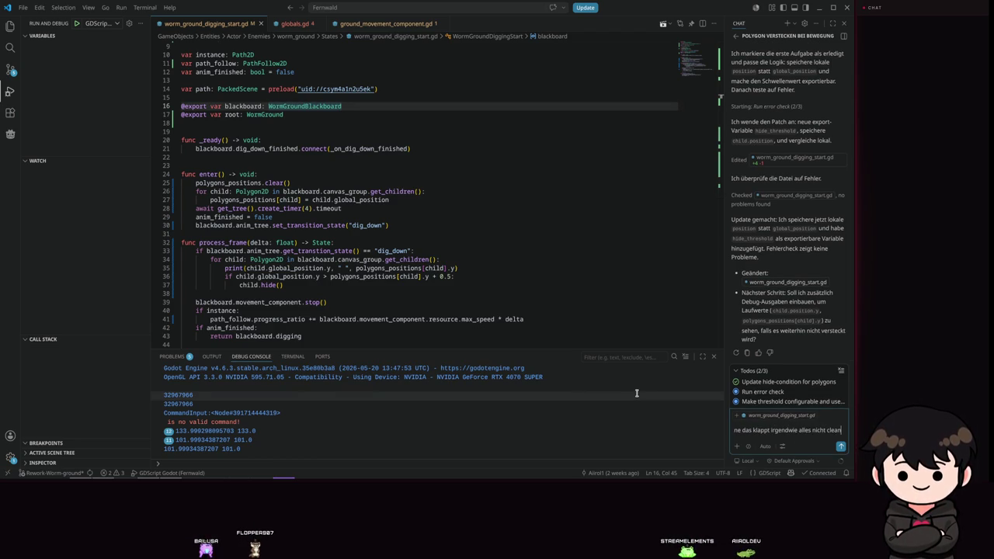
key("Return")
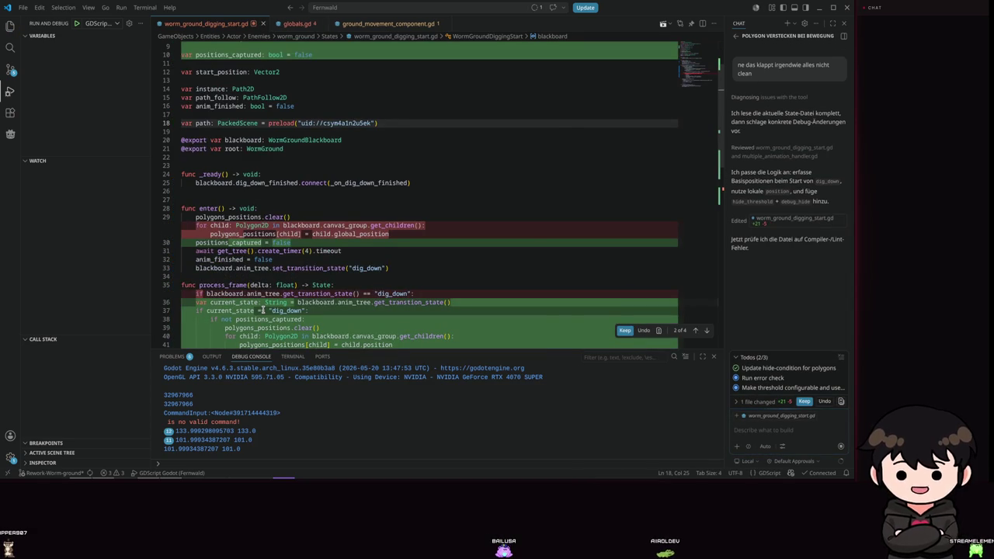
- Undo all of the agent's proposed edits from the diff overlay
scroll(313, 206, "up", 3)
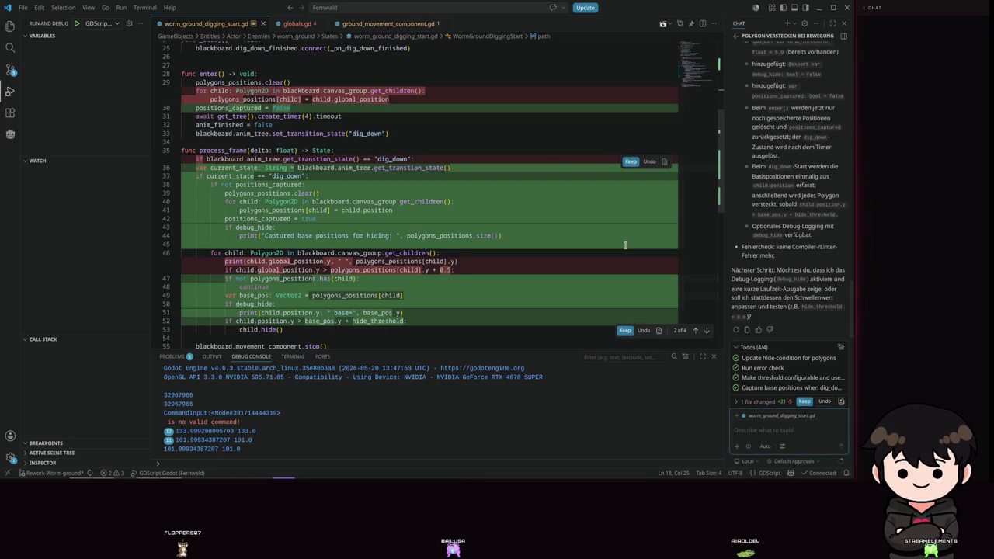
left_click(643, 330)
scroll(365, 223, "up", 4)
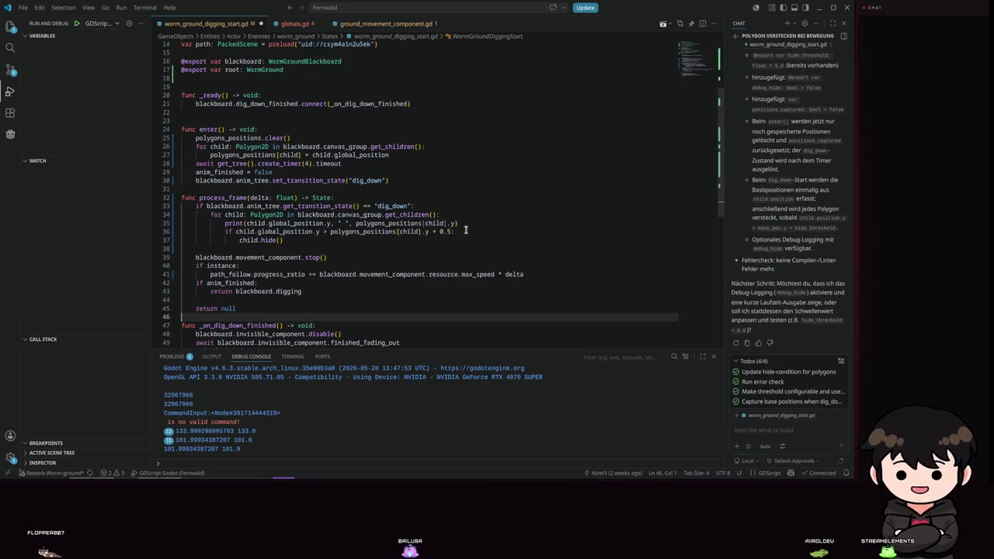
- Delete the polygon-hiding block, the position-saving loop and the polygons_positions.clear() line
left_click_drag(458, 240, 70, 213)
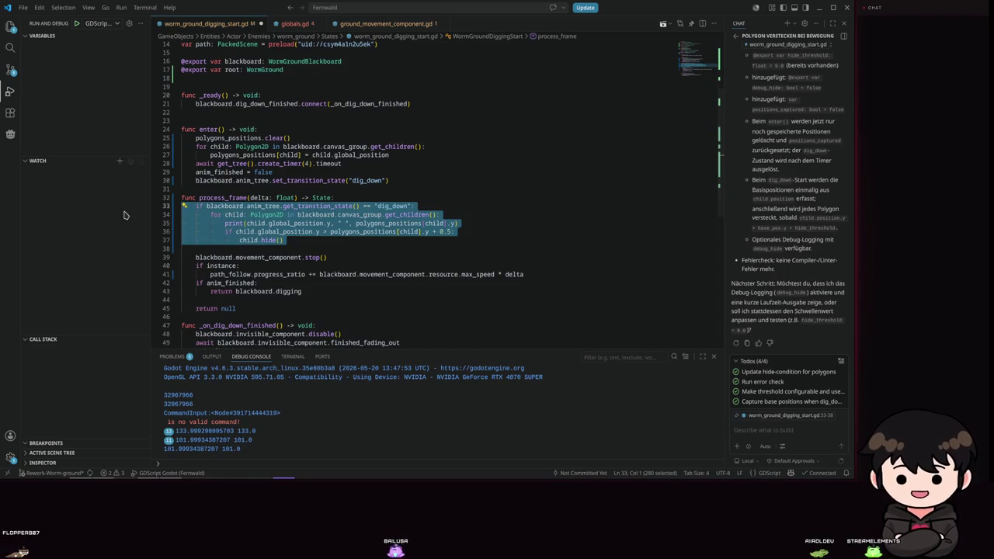
key("BackSpace")
left_click_drag(401, 153, 176, 147)
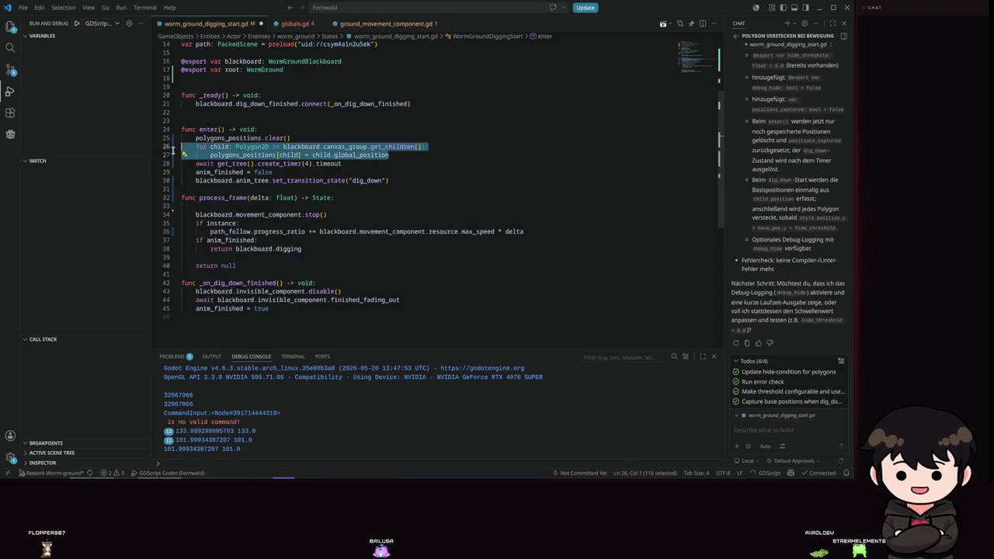
key("BackSpace")
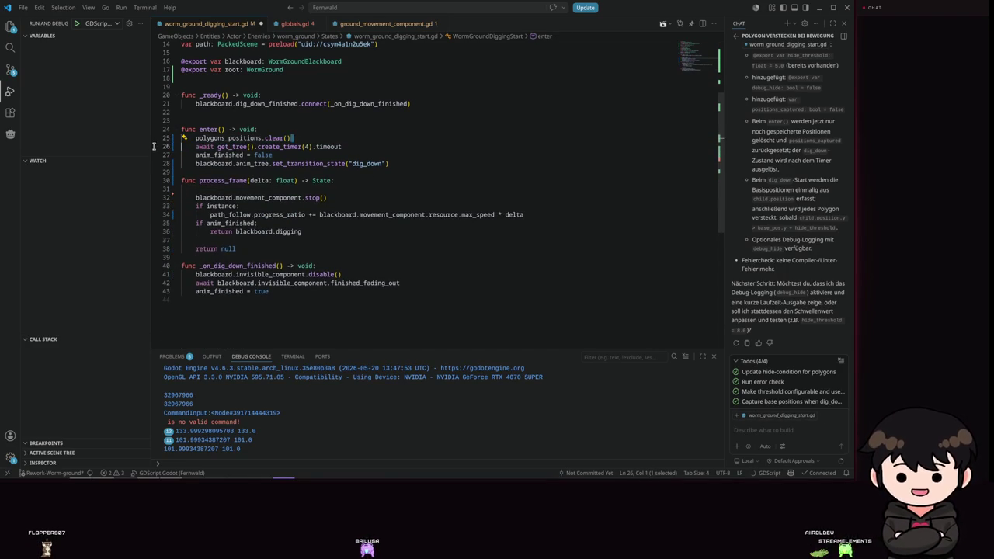
left_click_drag(290, 137, 164, 140)
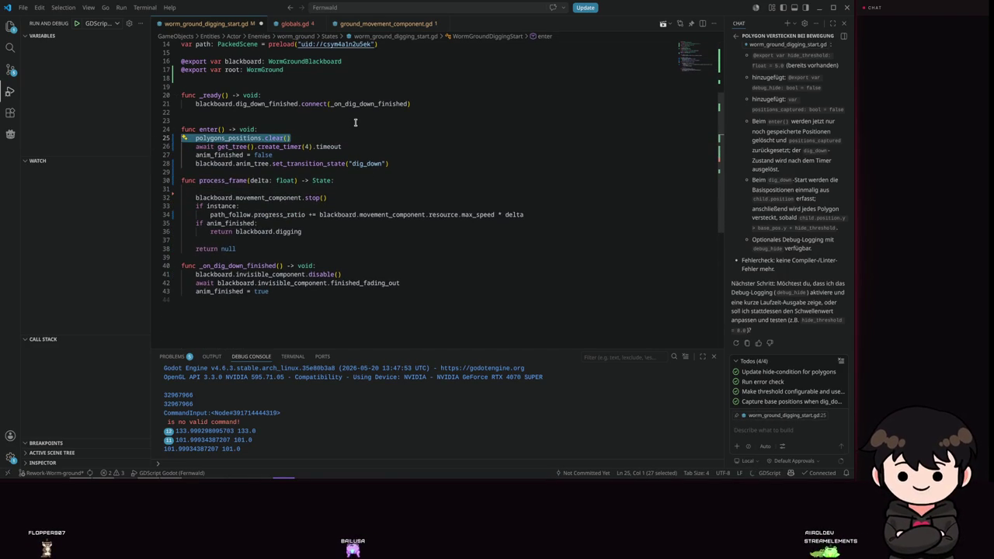
key("BackSpace")
key("BackSpace")
- Remove the polygons_positions, hide_threshold and start_position declarations, then return to Godot
scroll(354, 124, "up", 3)
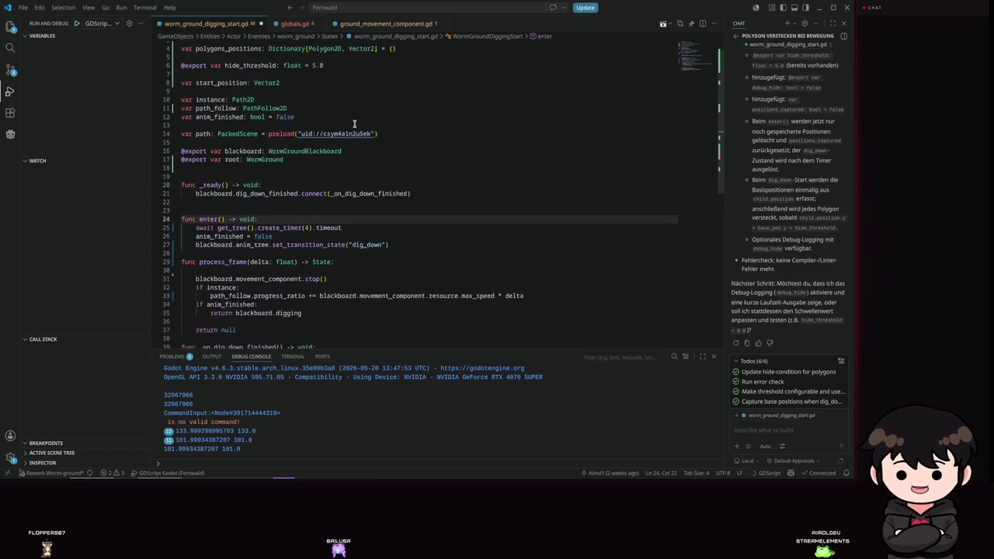
scroll(354, 124, "up", 1)
mouse_move(449, 78)
left_mouse_down()
mouse_move(138, 84)
mouse_move(310, 88)
mouse_move(152, 77)
left_mouse_up()
key("BackSpace")
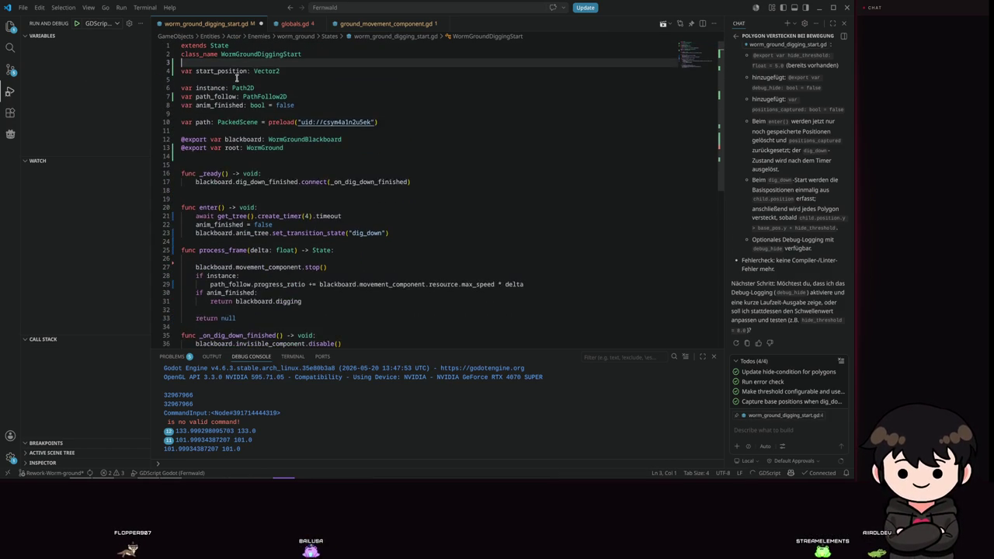
left_click_drag(281, 71, 138, 72)
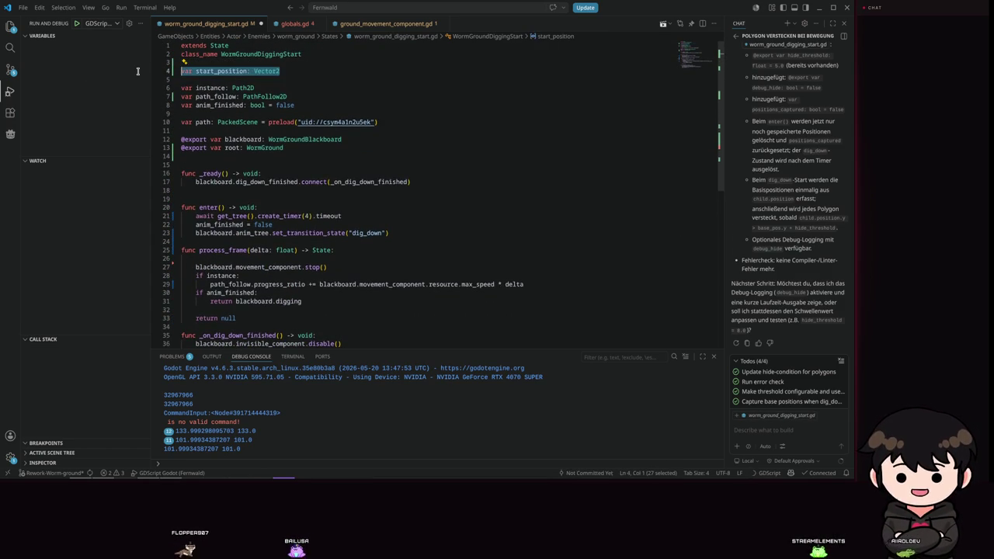
key("BackSpace")
key("BackSpace")
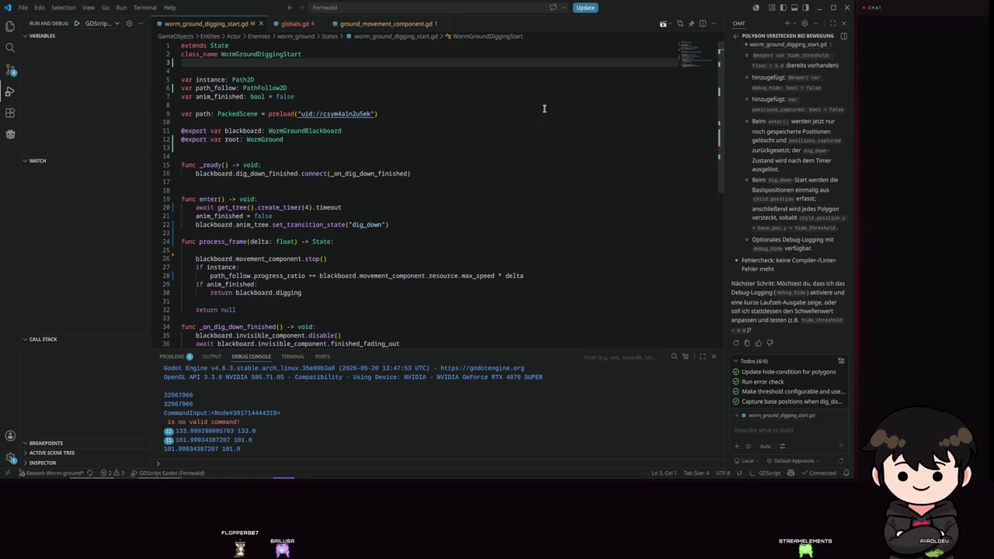
left_click(819, 8)
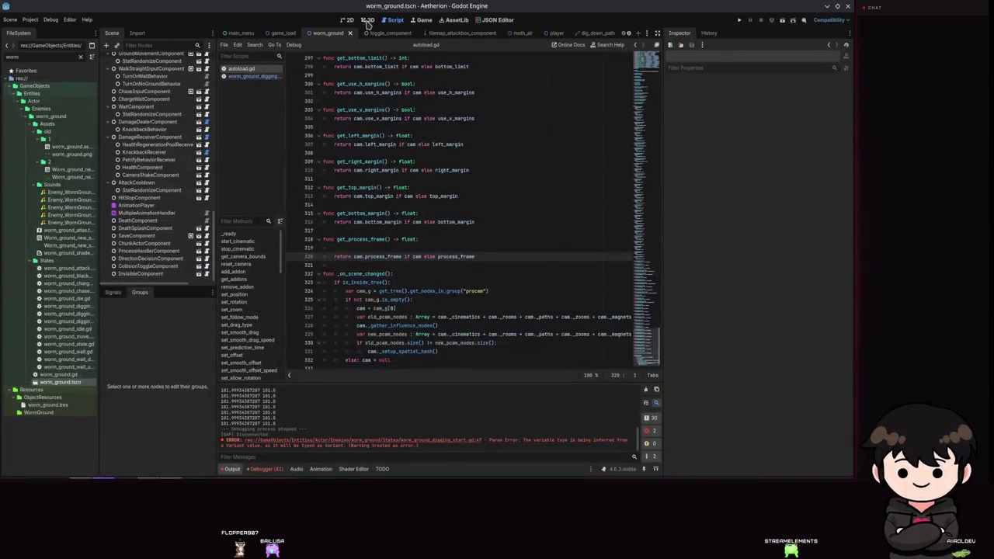
- Bring up game_new.tscn in the 2D view via the scene tabs and scroll across the level
left_click(283, 33)
left_click(347, 19)
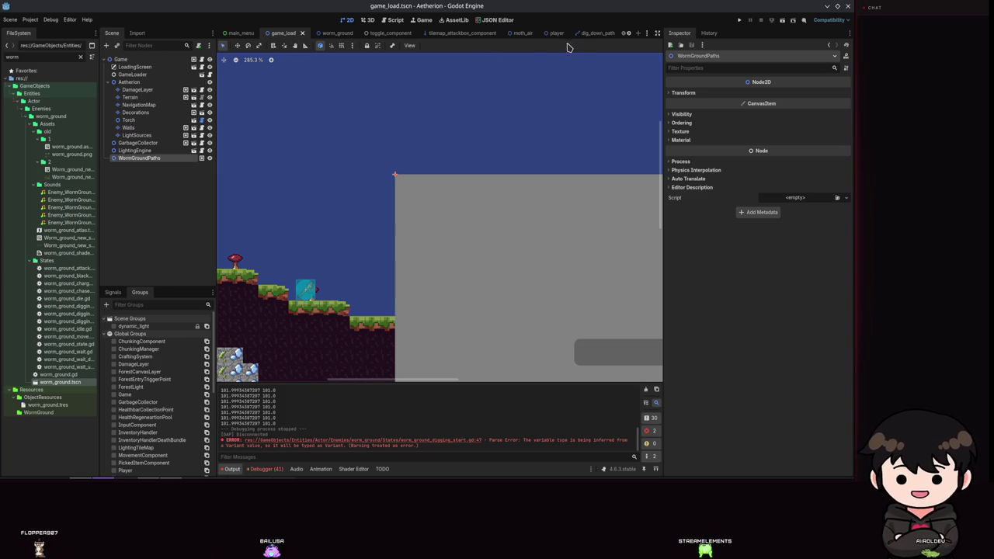
scroll(600, 35, "down", 1)
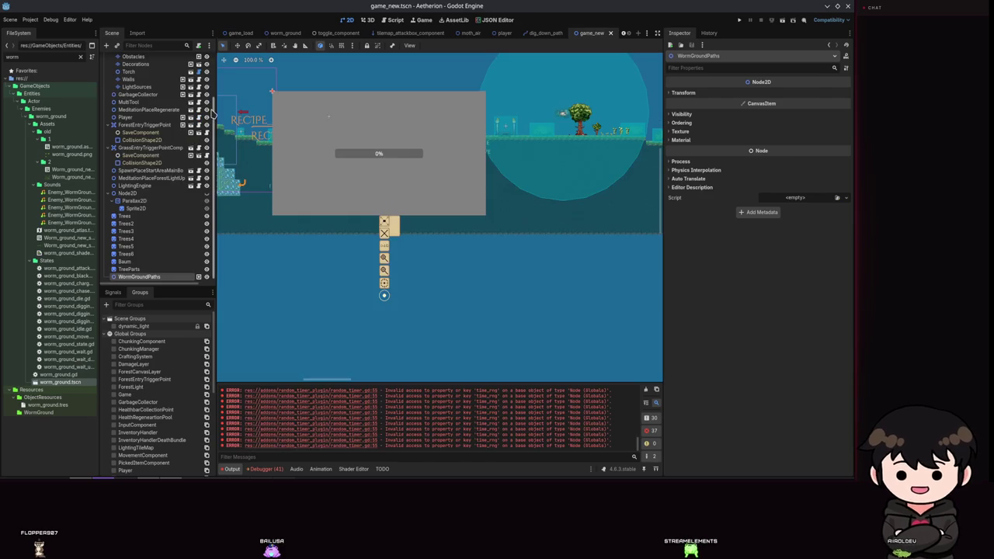
scroll(140, 208, "up", 3)
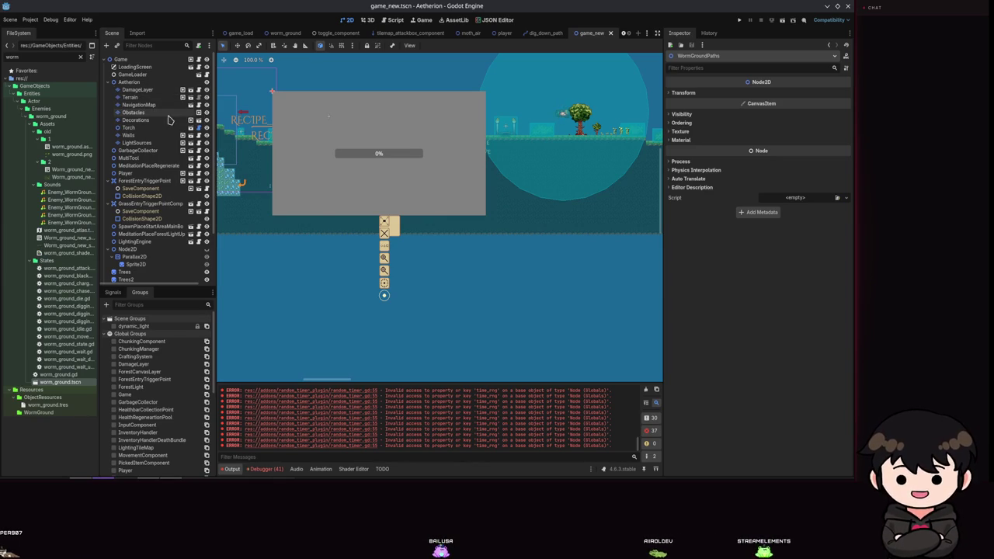
- Move the Aetherion node below WormGroundPaths and save the scene
scroll(139, 171, "down", 3)
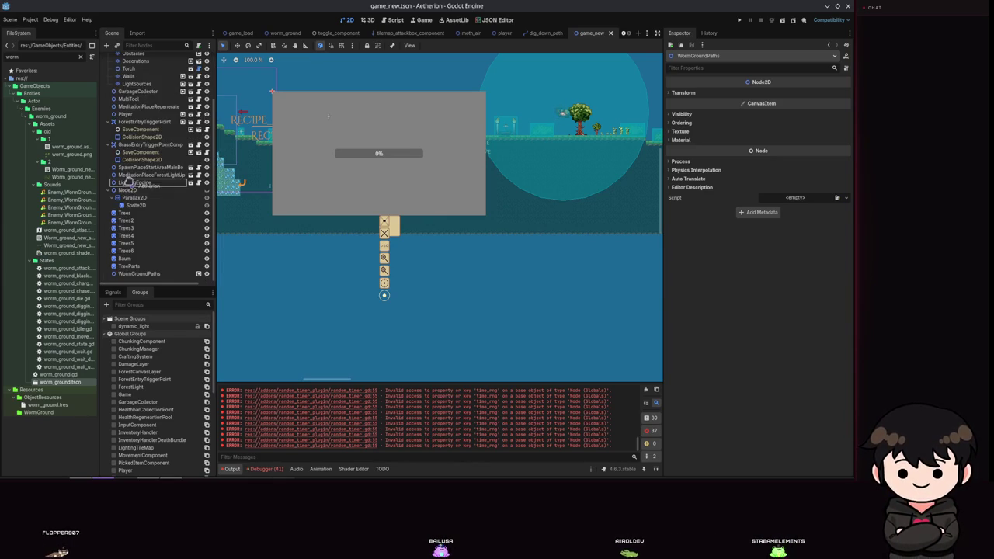
left_click_drag(131, 225, 128, 276)
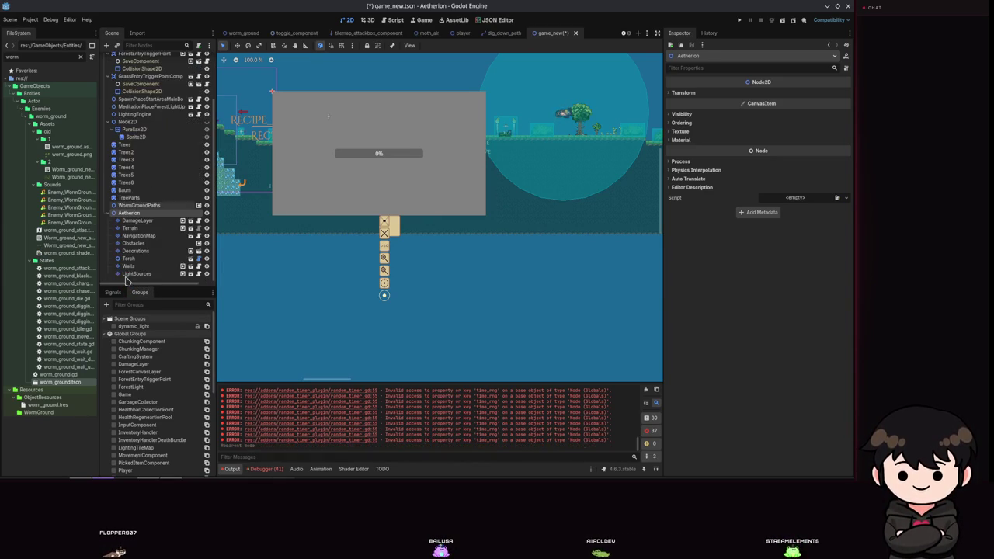
scroll(301, 229, "up", 4)
scroll(399, 131, "left", 5)
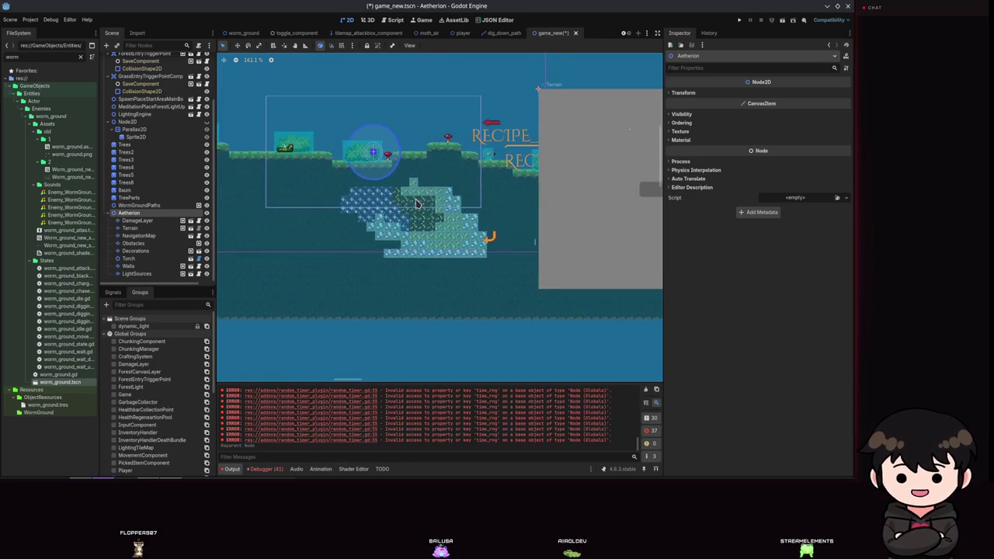
key("ctrl+s")
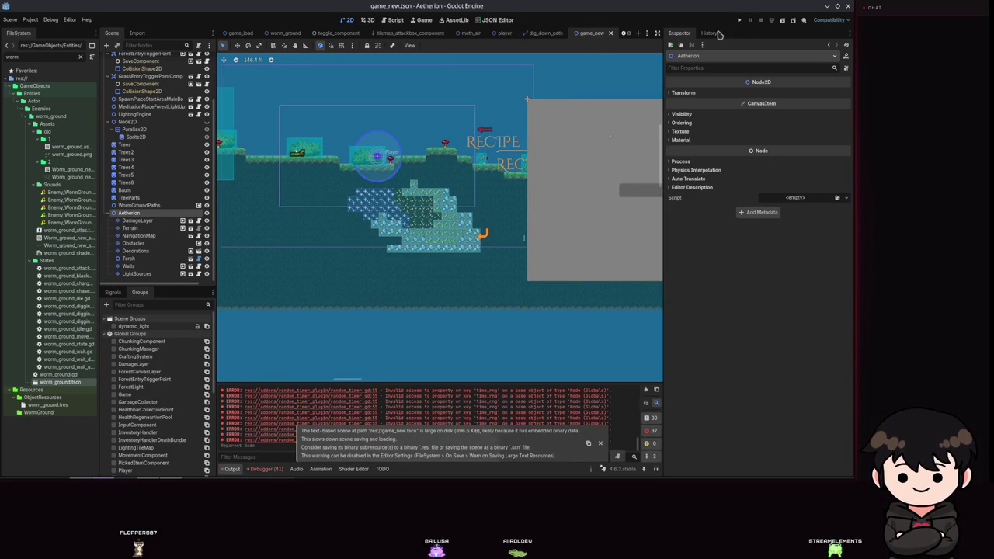
- Reorder the Terrain layer below Obstacles, then save and run the game with F5
left_click(134, 244)
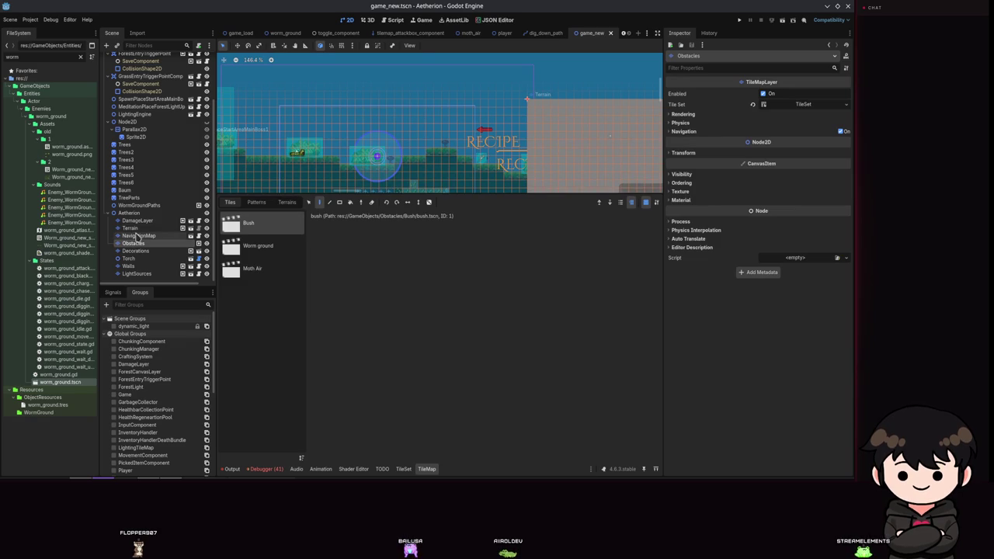
left_click(136, 228)
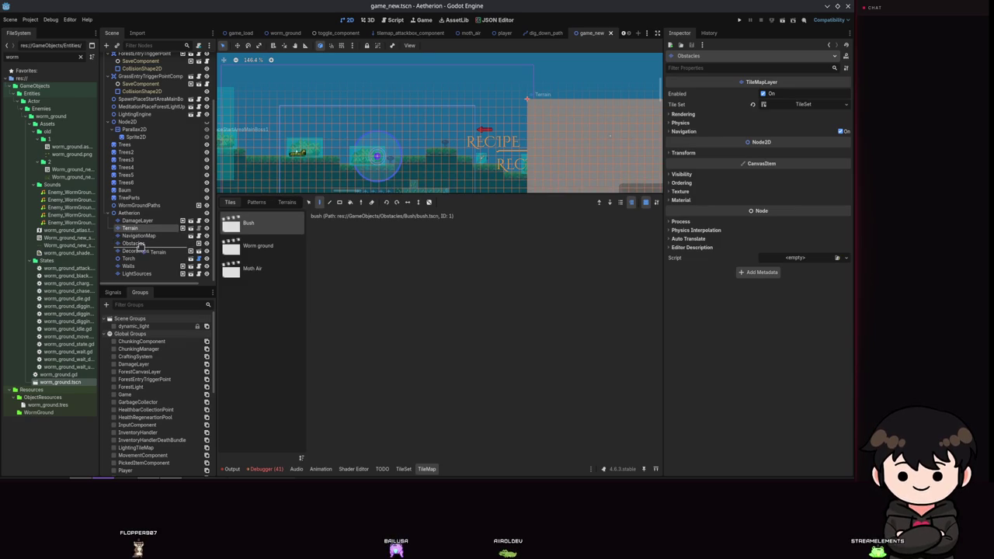
left_click_drag(139, 245, 139, 248)
scroll(444, 97, "up", 2)
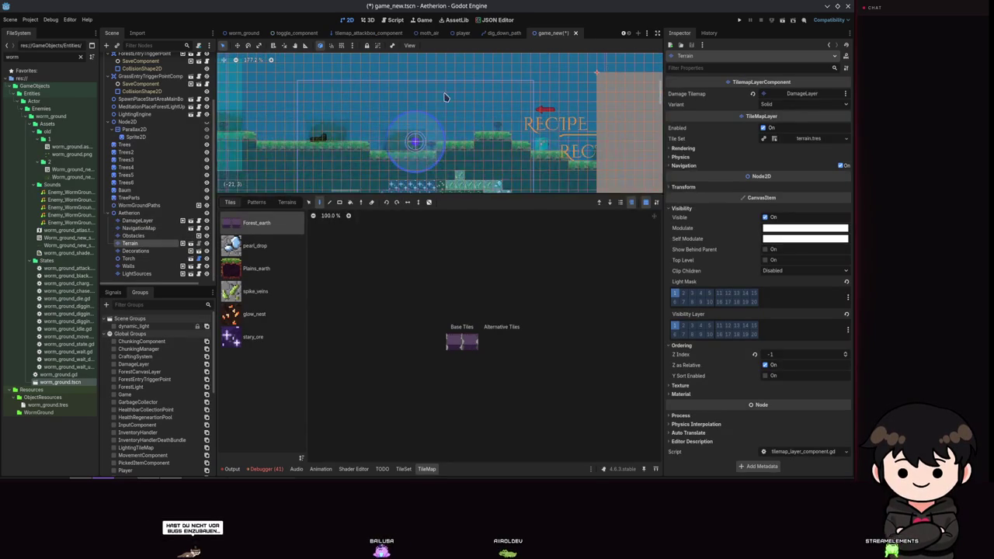
key("F5")
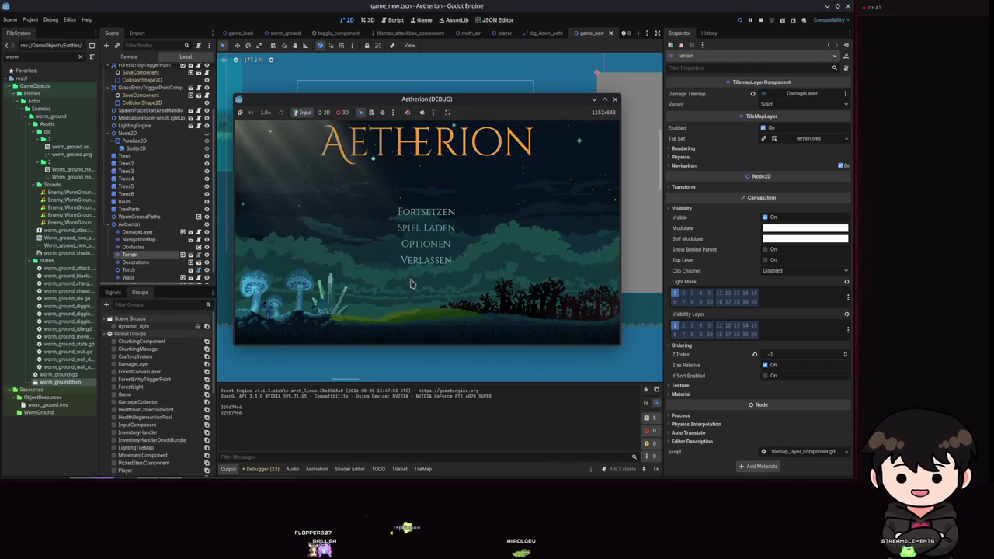
- Load Spielstand 2 in the running game and expand the Game node in the Remote tree
left_click(426, 228)
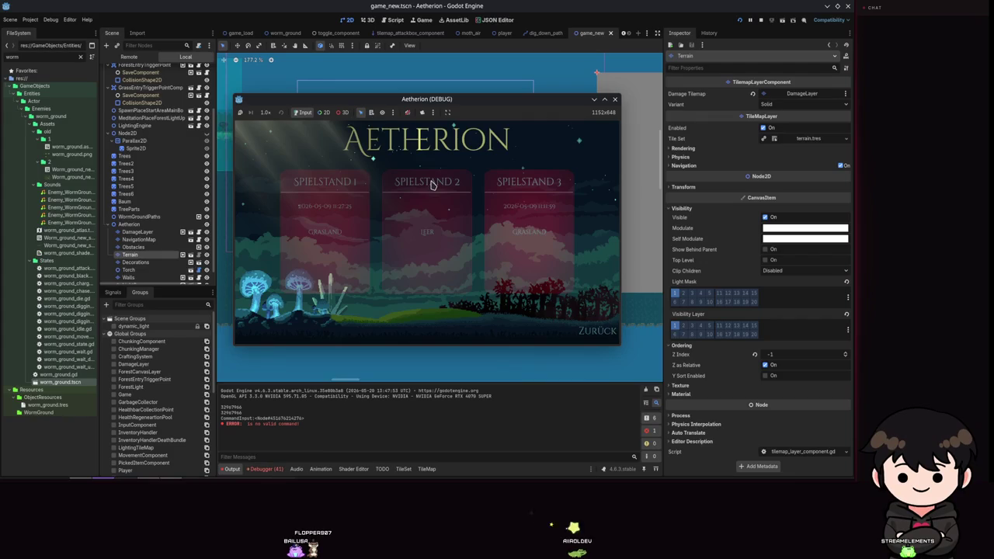
left_click(432, 208)
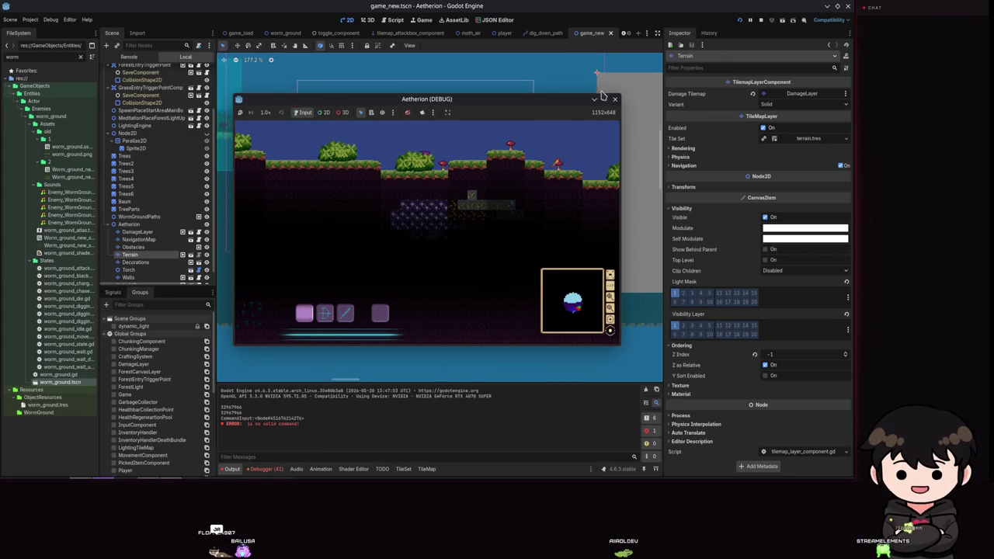
left_click(129, 57)
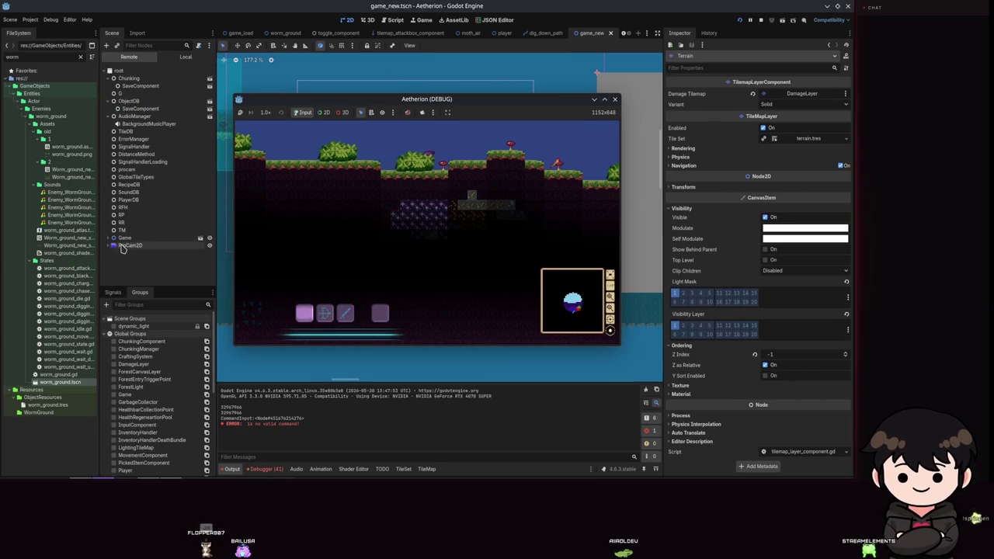
left_click(108, 238)
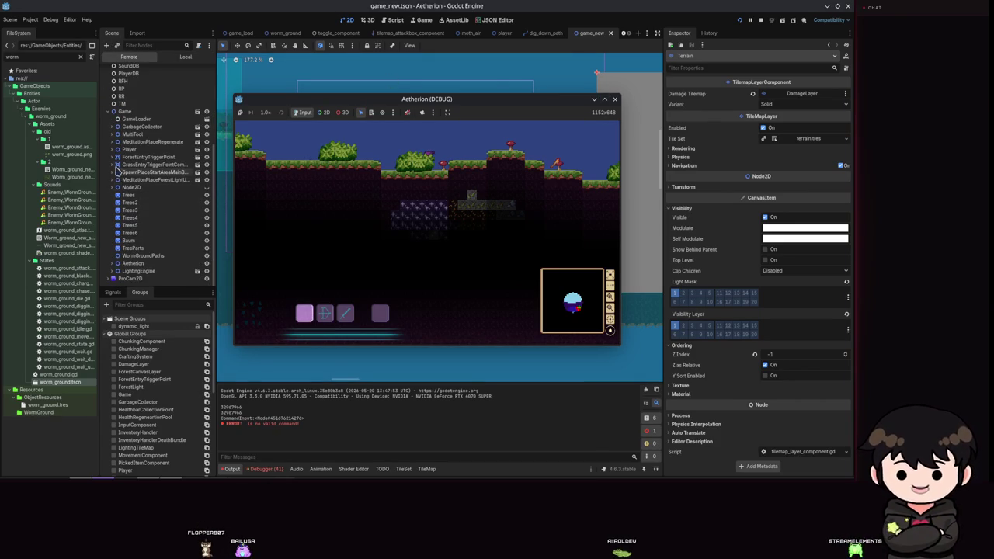
- Inspect Decorations and collapse Obstacles in the Remote tree, then close the game window
scroll(112, 256, "down", 3)
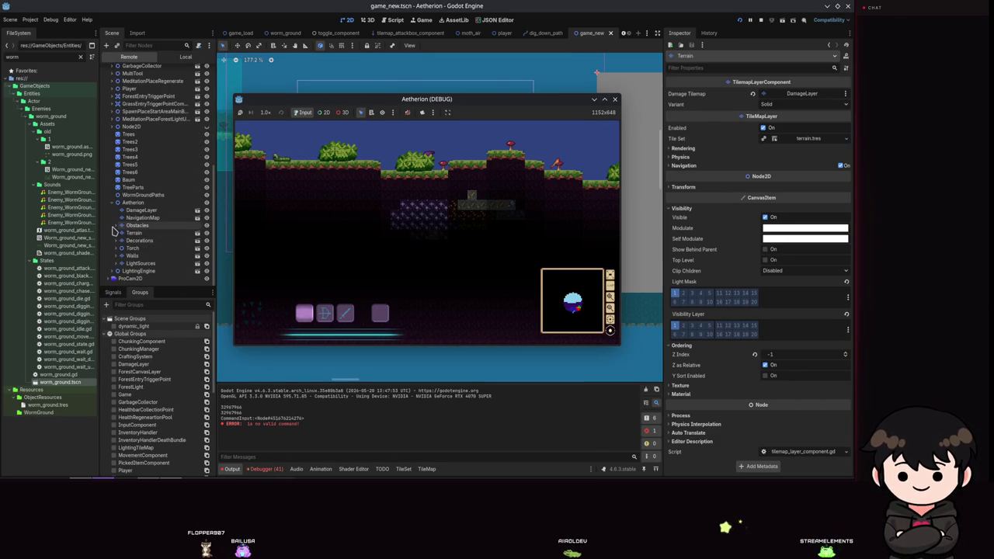
left_click(116, 240)
scroll(122, 235, "down", 5)
scroll(122, 235, "down", 10)
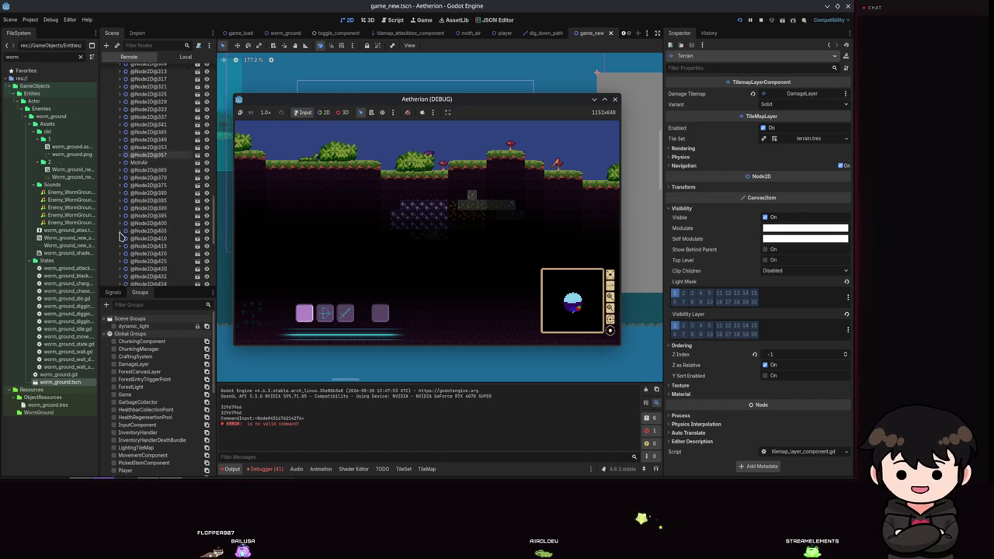
scroll(128, 153, "up", 15)
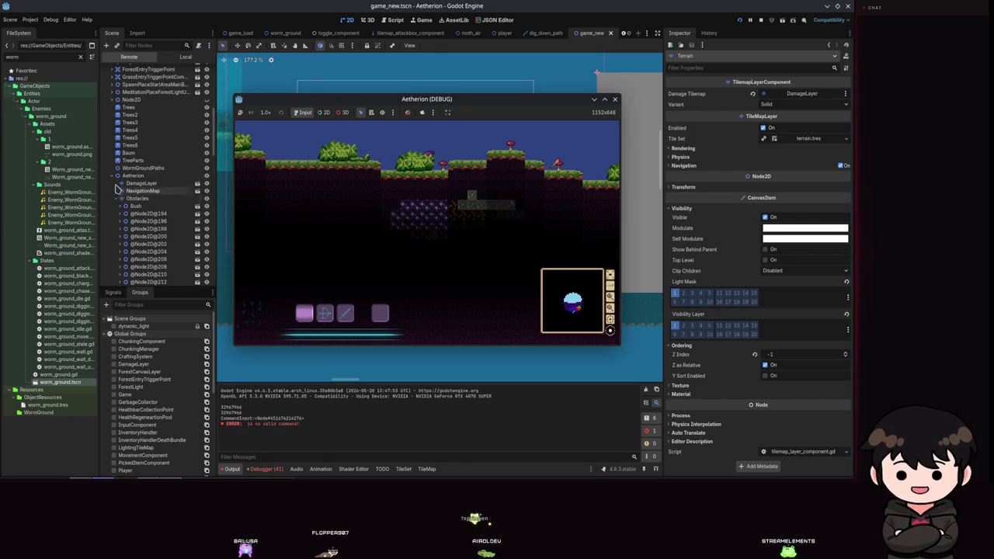
left_click(121, 198)
scroll(128, 225, "up", 2)
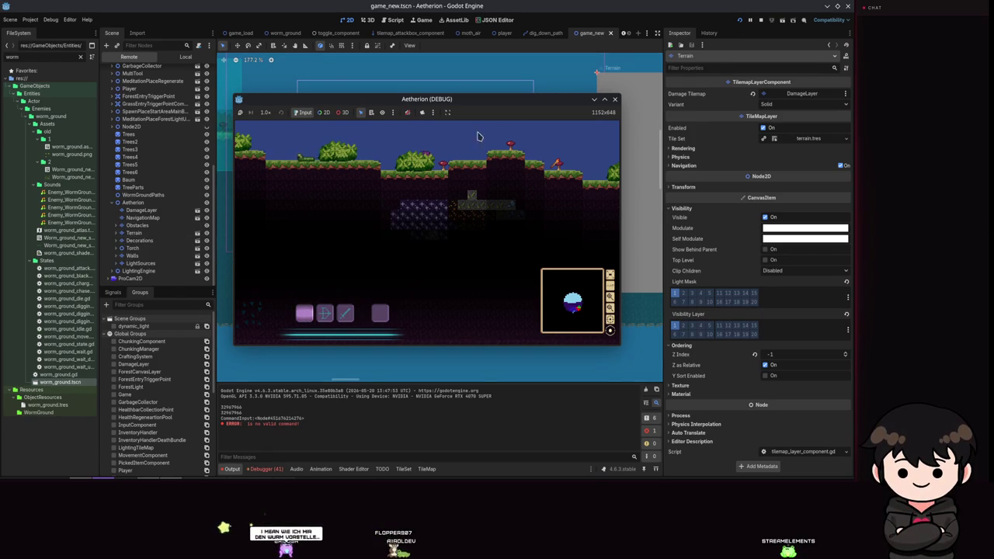
left_click(614, 99)
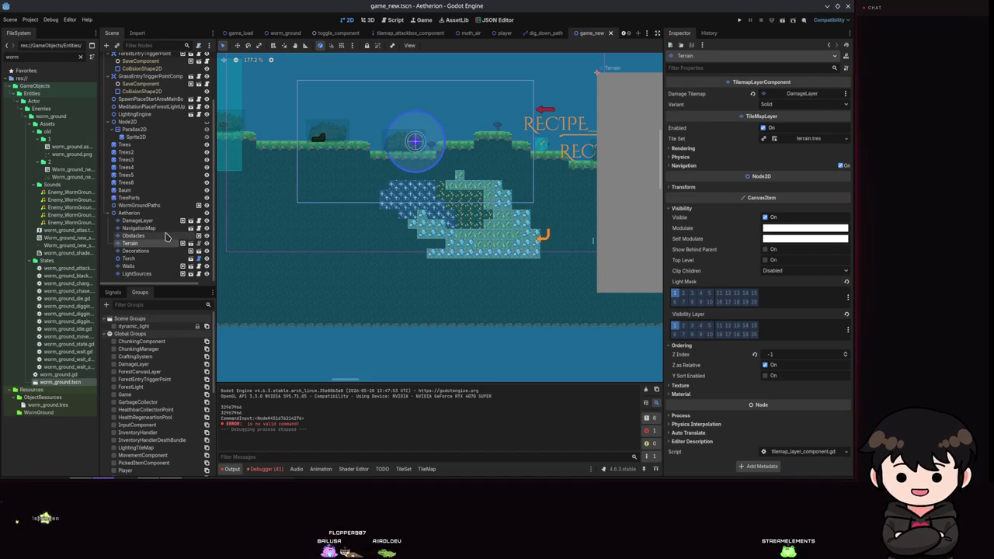
- Set the Obstacles tile layer's Z Index to -2, then save and run the scene
left_click(165, 236)
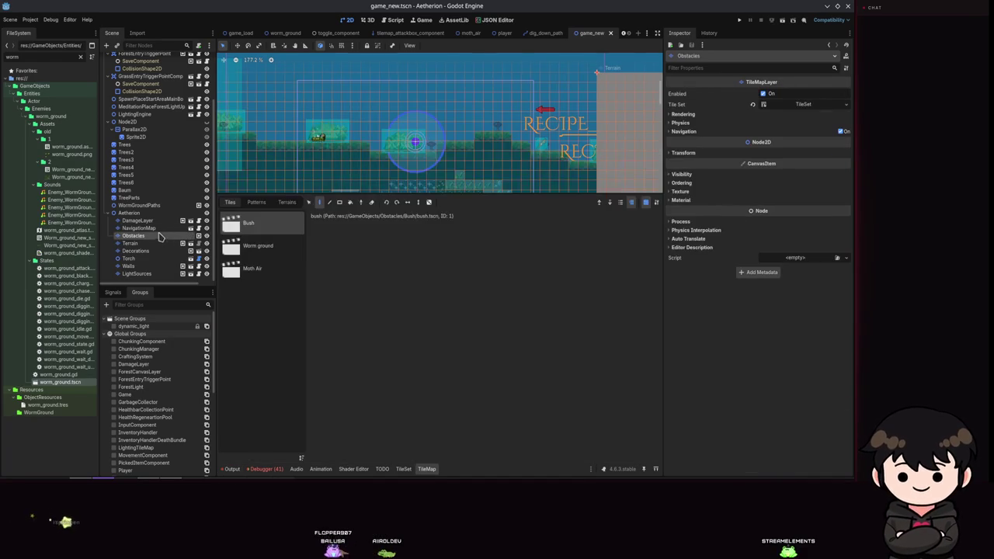
left_click(680, 184)
left_click(683, 175)
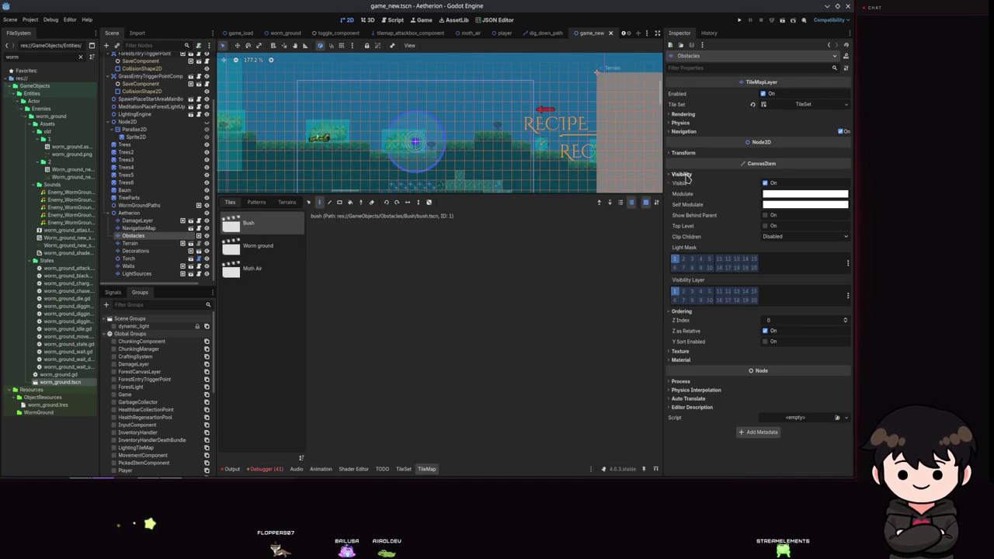
left_click(845, 322)
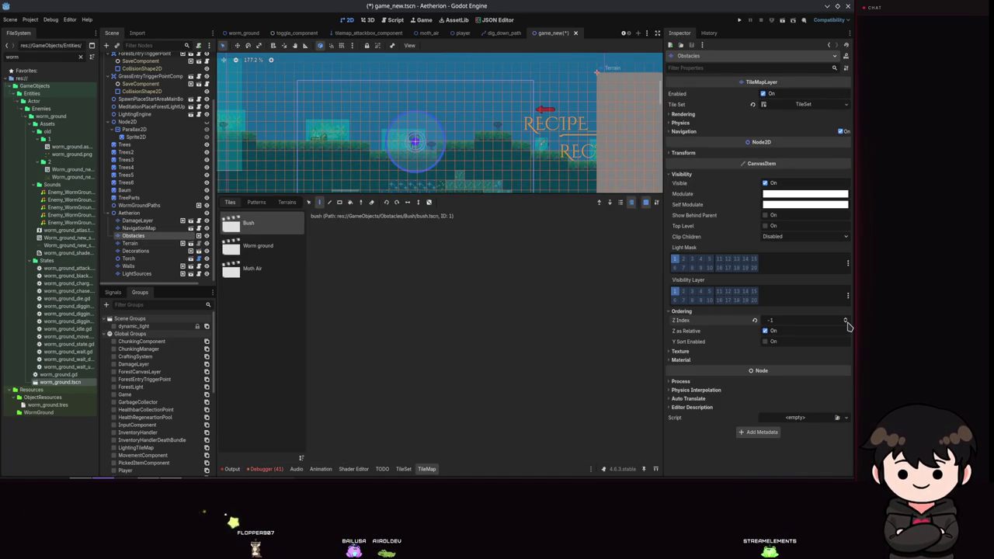
left_click(738, 19)
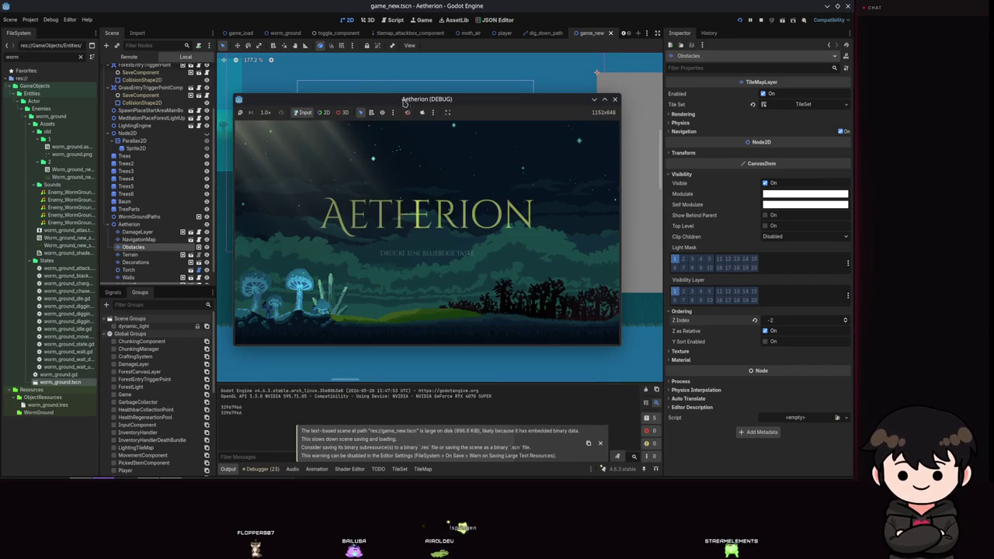
- Load the game from save slot Spielstand 2 and maximize the game window
left_click(450, 196)
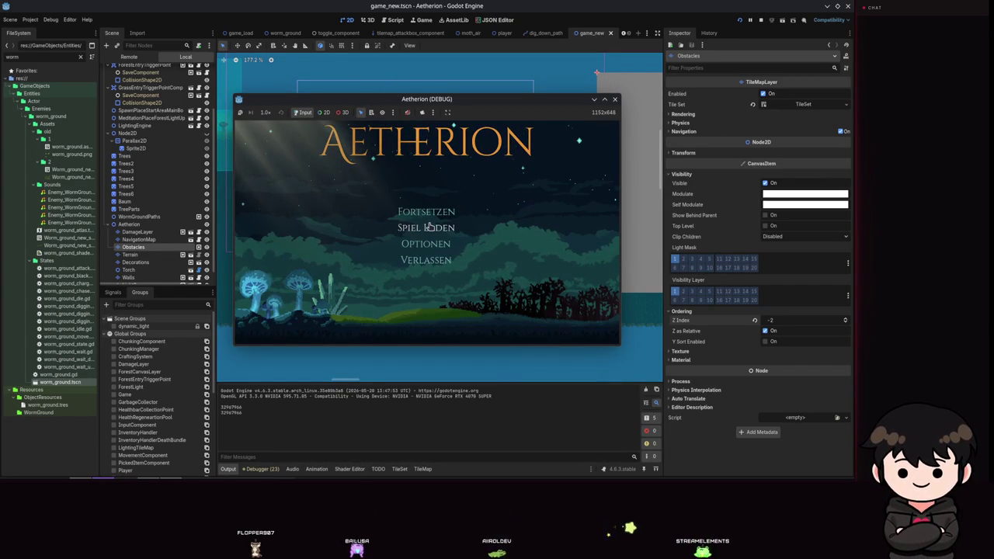
left_click(429, 226)
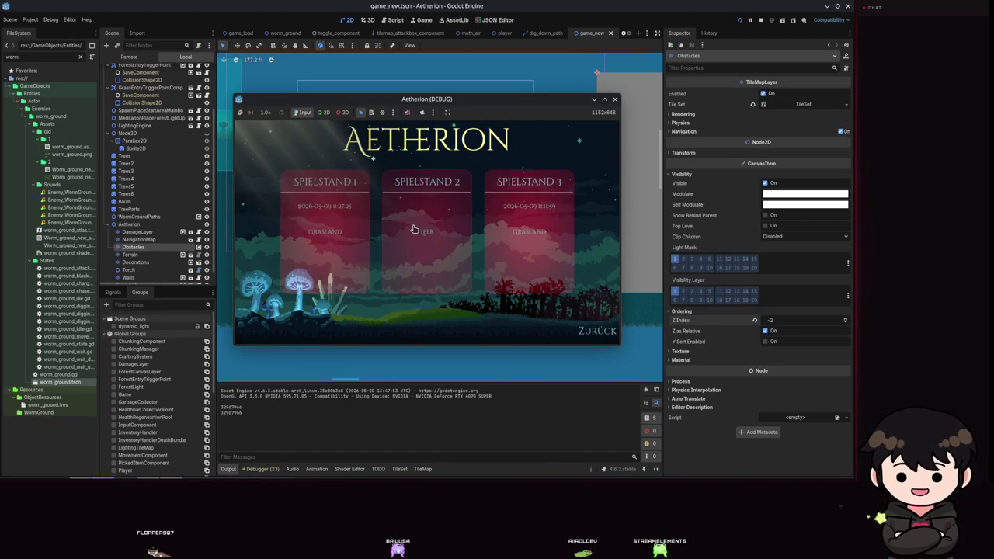
left_click(412, 221)
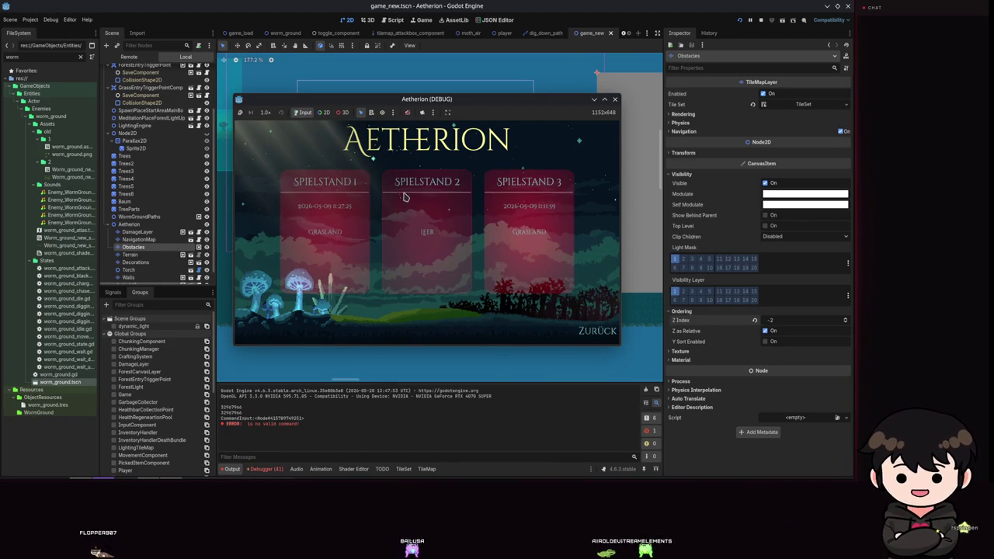
left_click(403, 197)
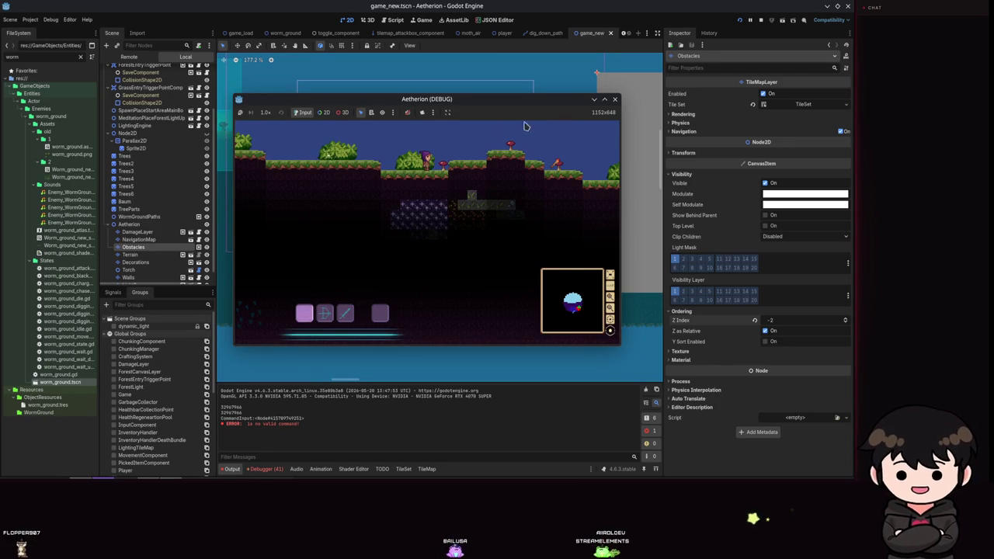
left_click(605, 100)
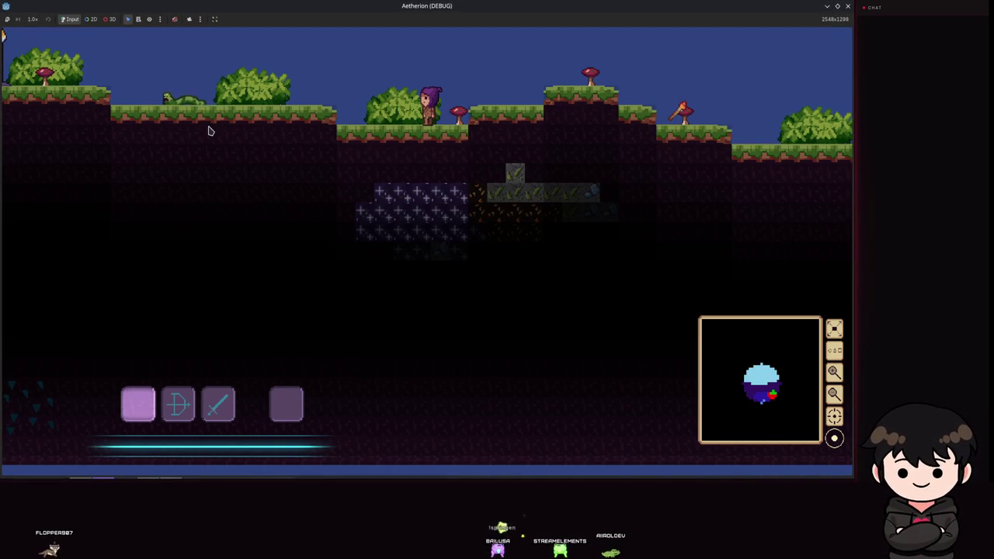
- Walk and jump the character right over the hill, toggle the pause menu, then close the game
key("space")
key("d")
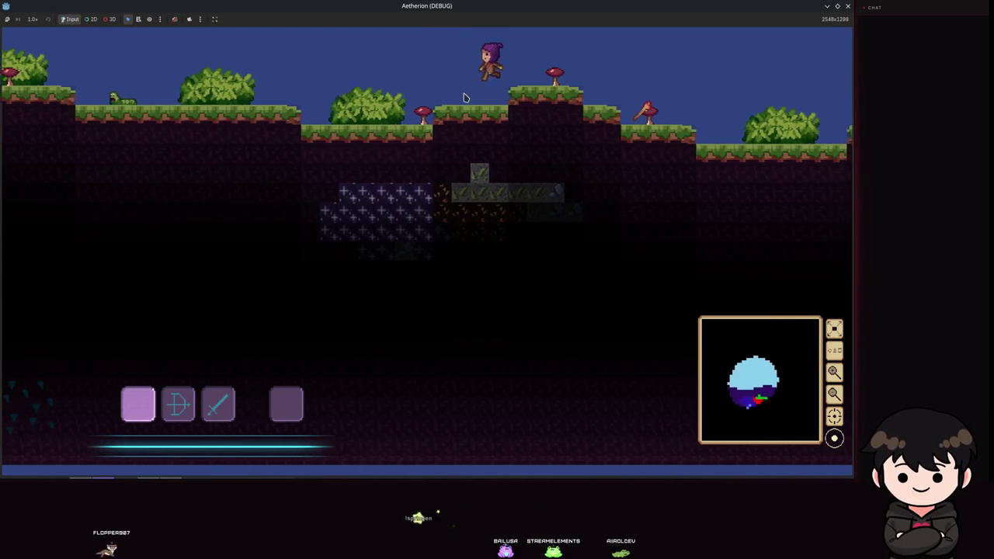
key("d")
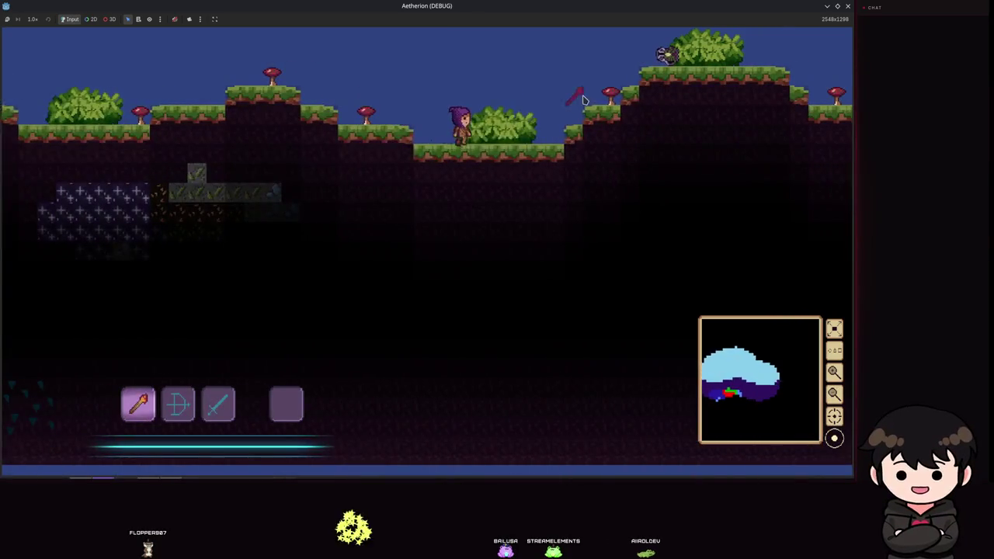
key("d")
key("2")
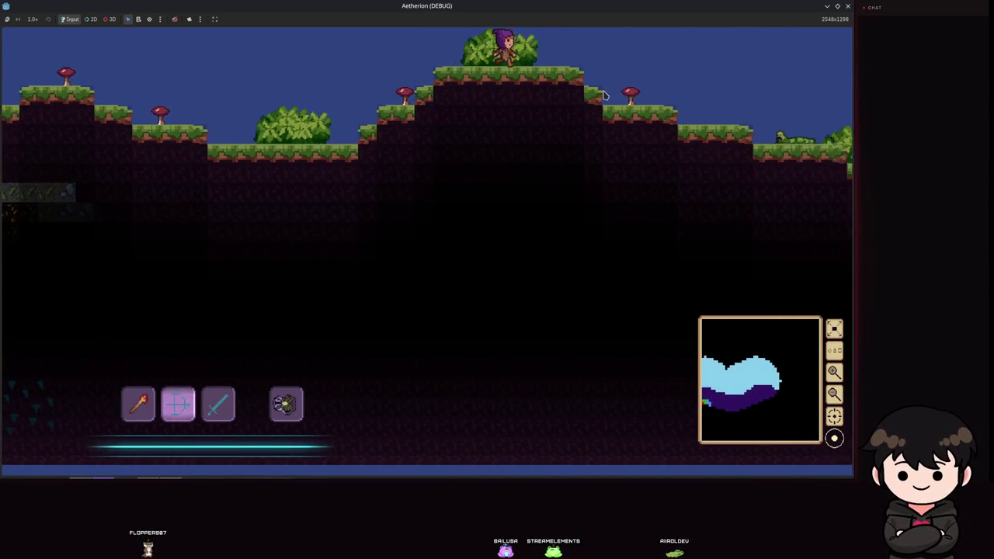
key("d")
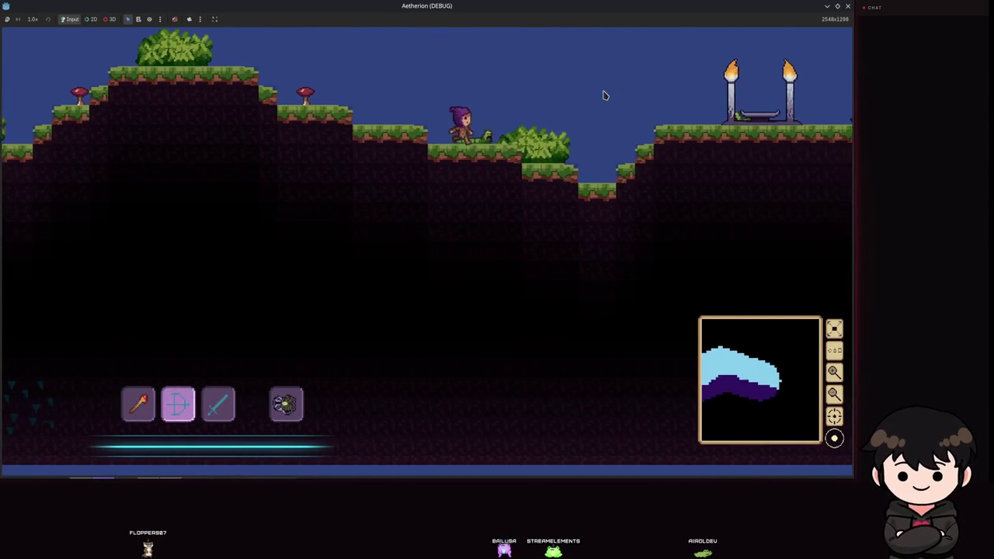
key("d")
key("space")
key("Escape")
key("Escape")
key("1")
key("Escape")
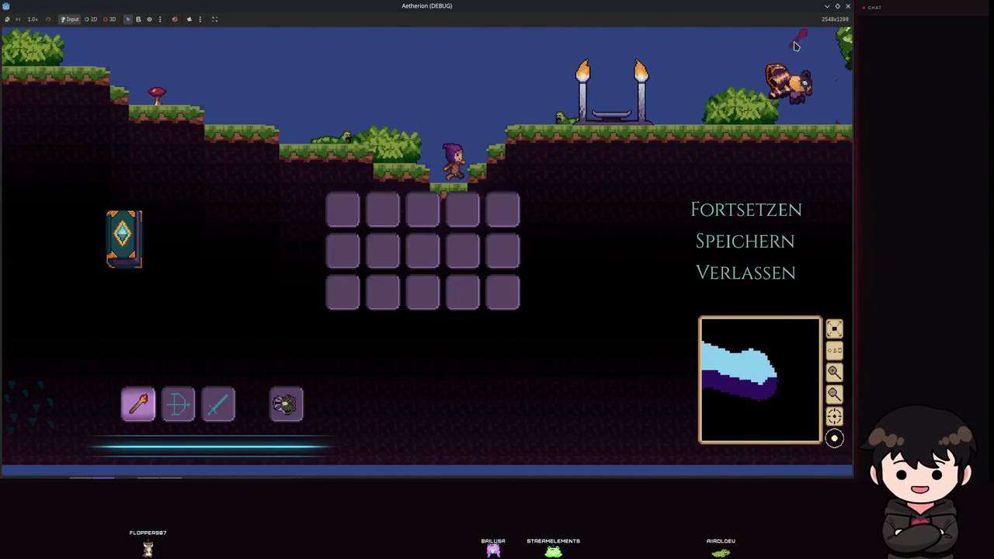
left_click(827, 6)
- Undo the Obstacles Z Index back to 0, select Aetherion and save game_new.tscn
scroll(194, 205, "down", 1)
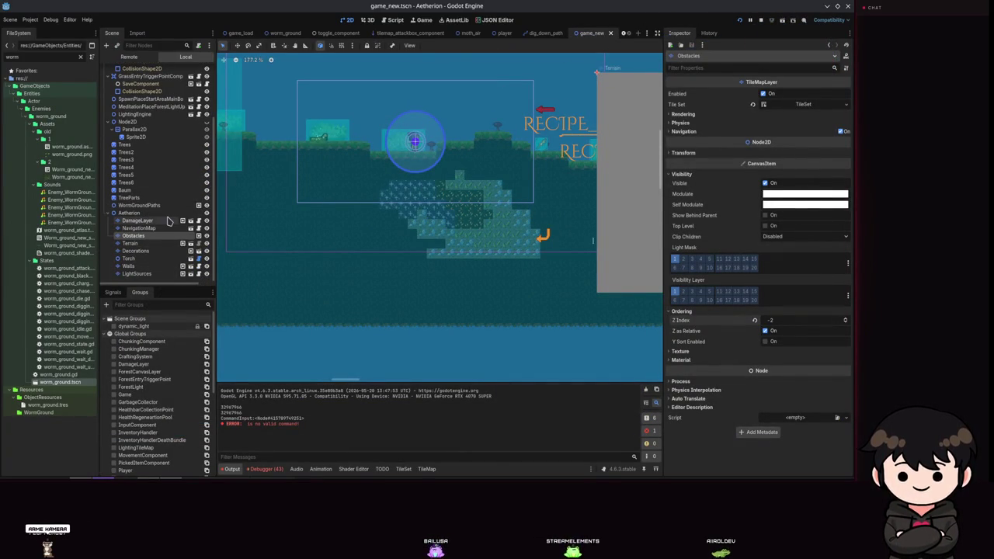
key("ctrl+z")
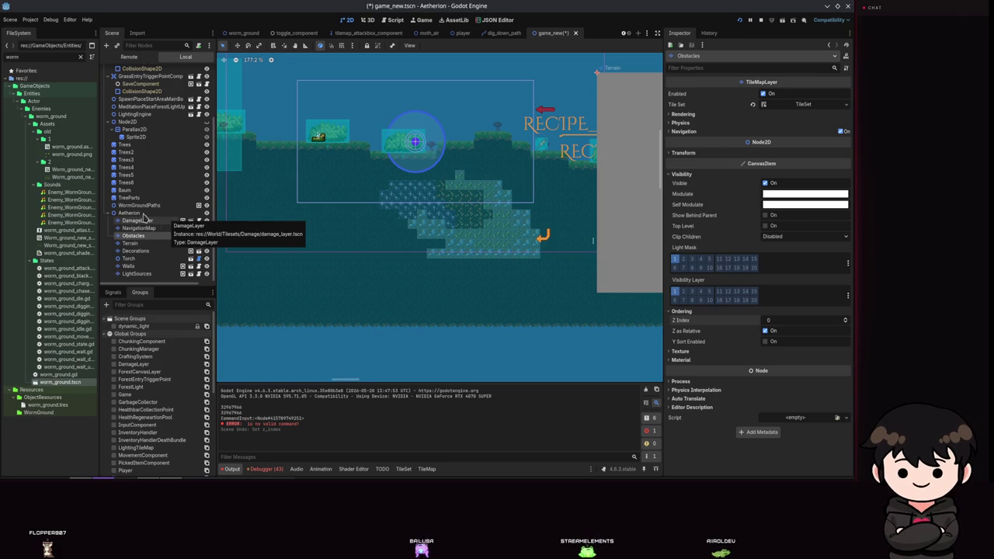
left_click(138, 215)
key("ctrl+s")
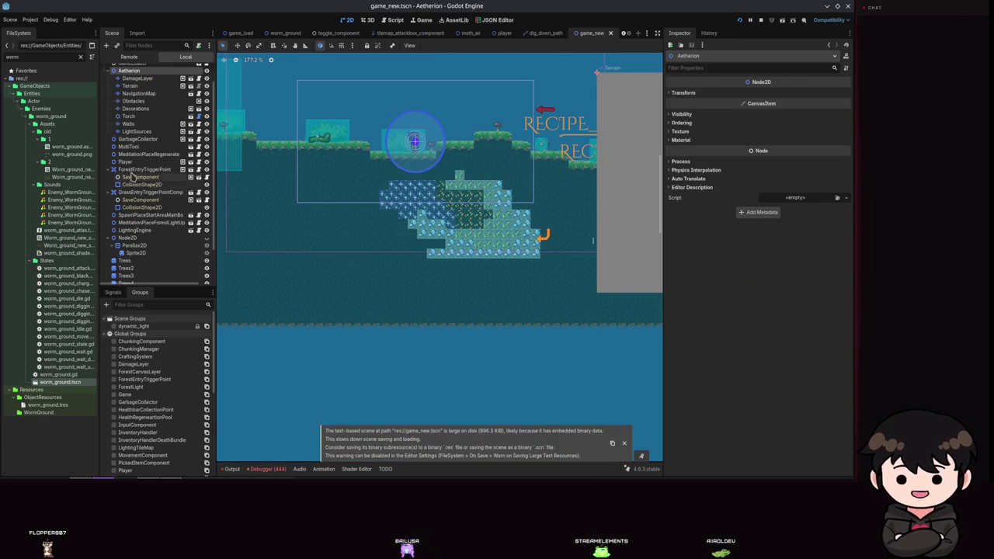
key("ctrl+s")
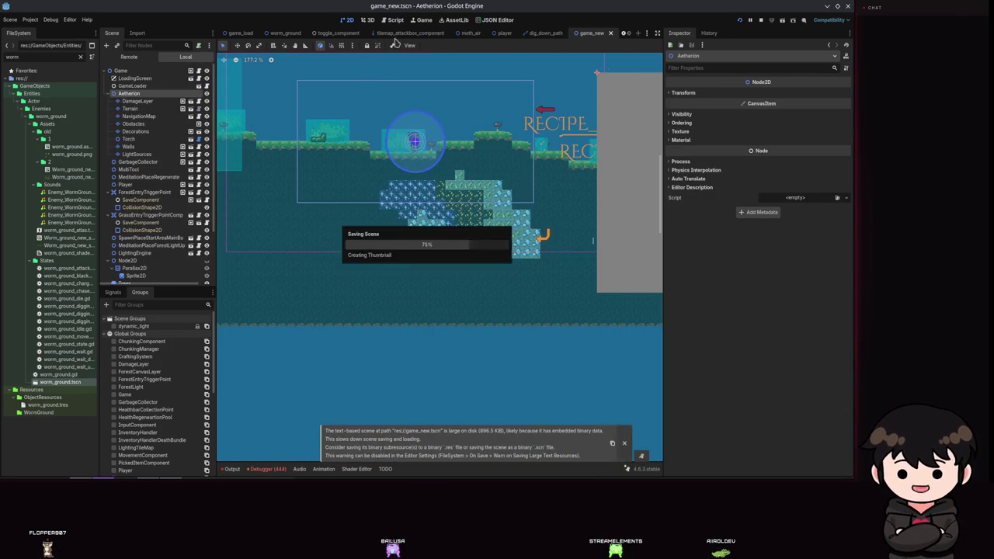
- In worm_ground_digging_start.gd, add root.z_index = -999 at the start of enter()
key("alt+Tab")
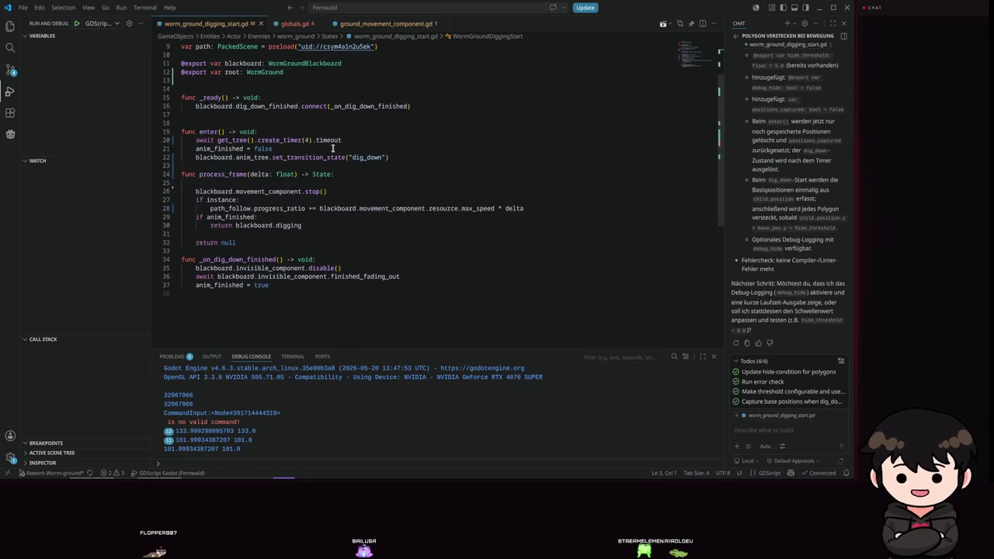
left_click(318, 133)
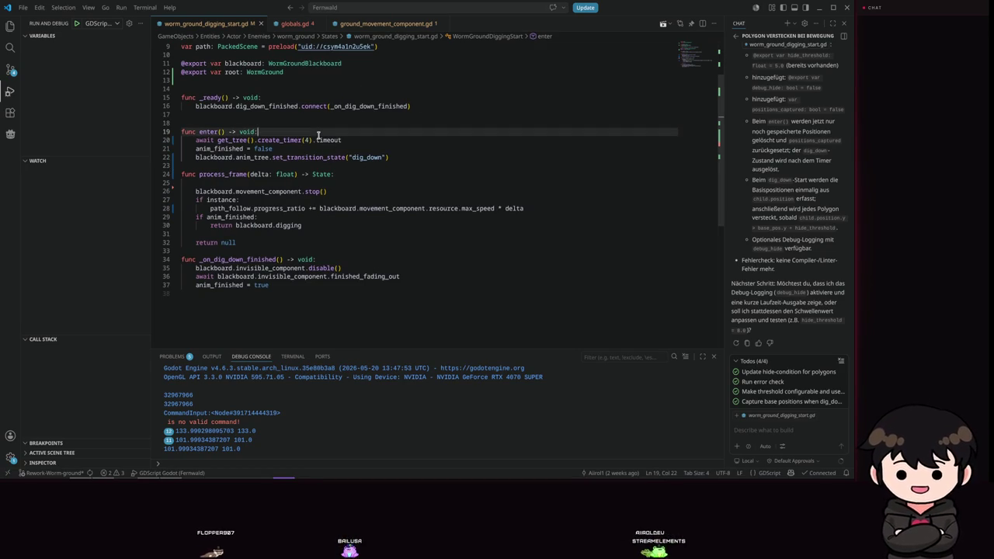
key("Return")
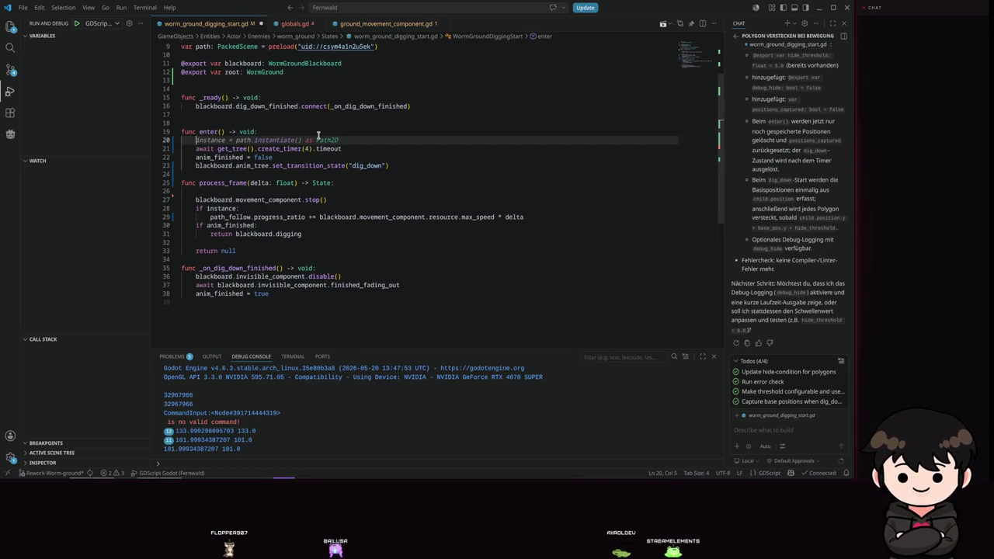
type("root.z_index = -")
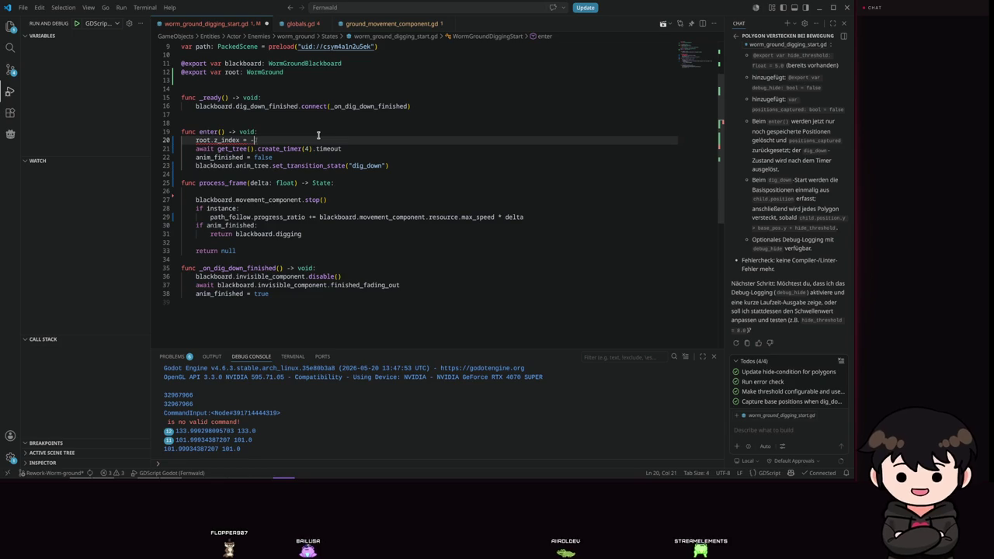
type("999")
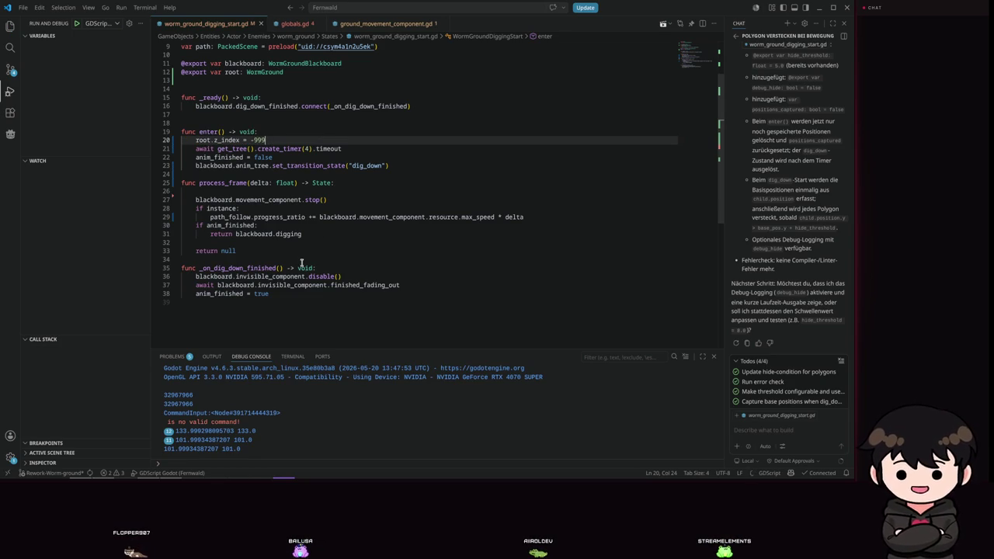
- Add an exit() function that resets root.z_index = 0, then launch the game in debug
left_click(274, 263)
key("Return")
key("Return")
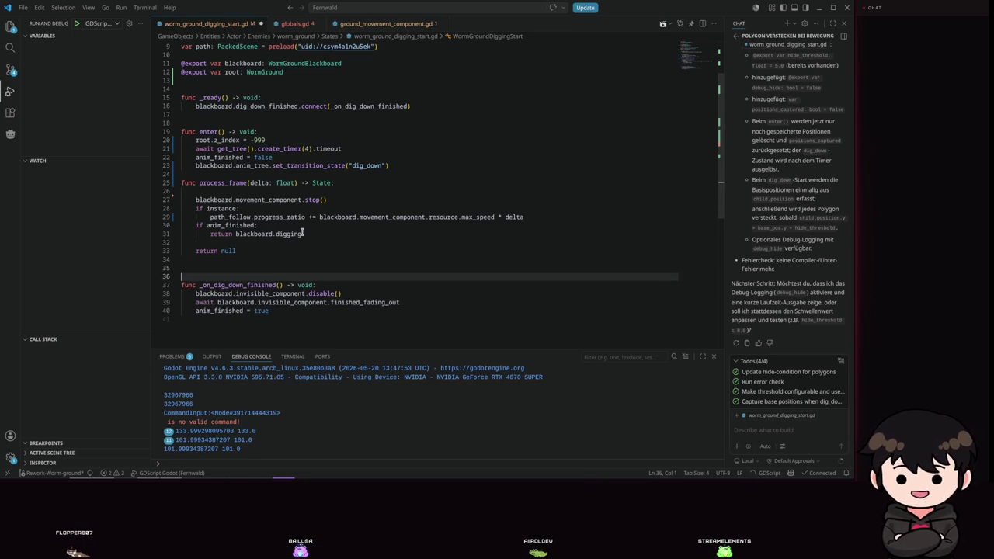
key("Up")
type("ex")
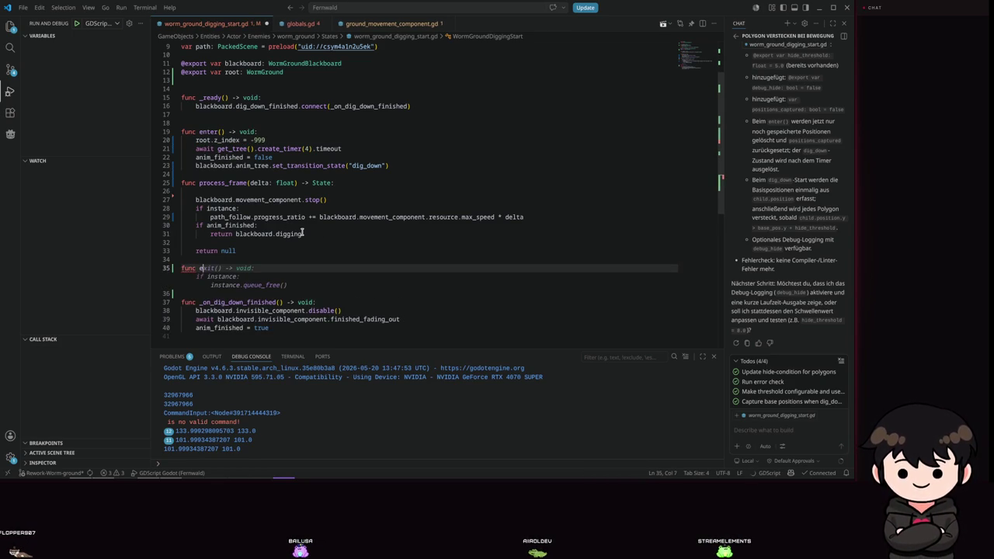
key("Tab")
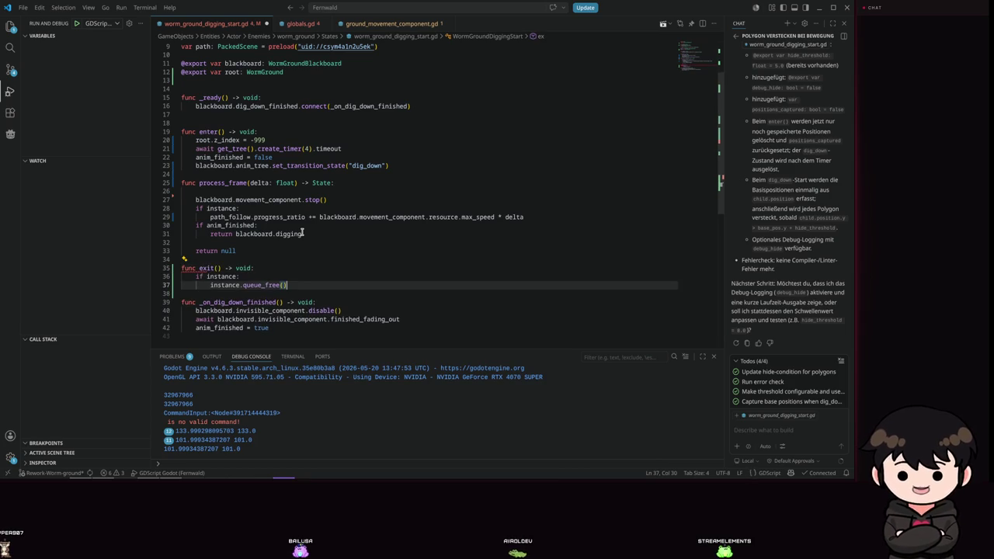
key("shift+Home")
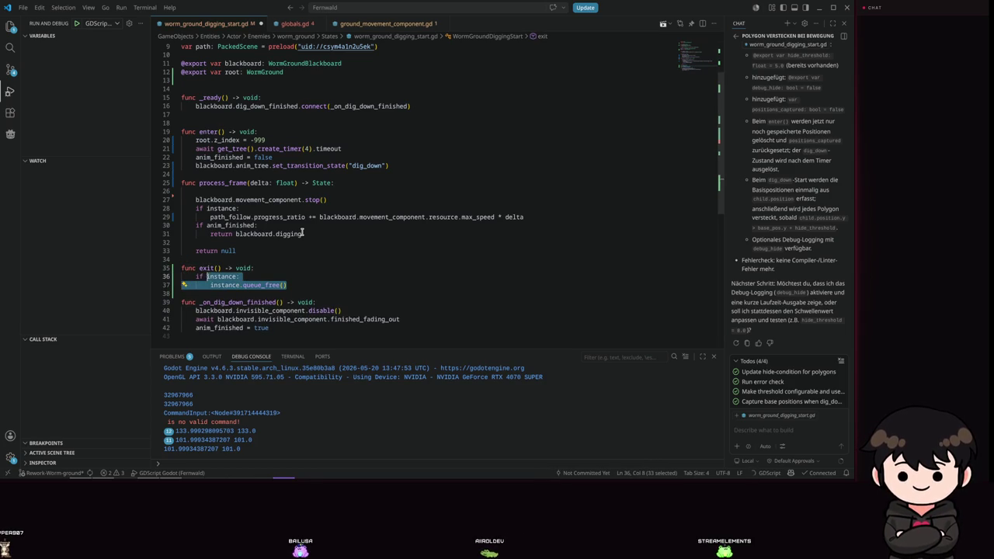
key("BackSpace")
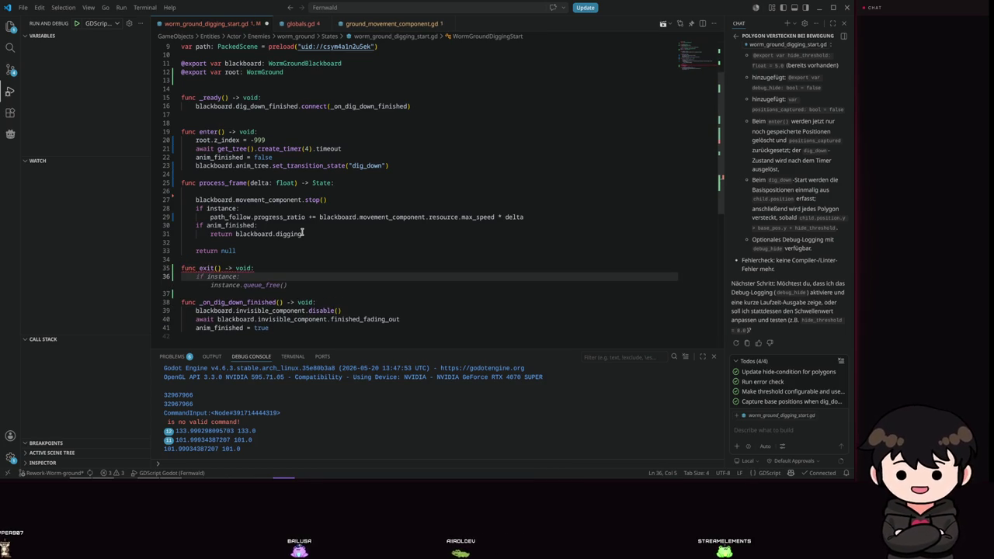
type("root.z_index = 0")
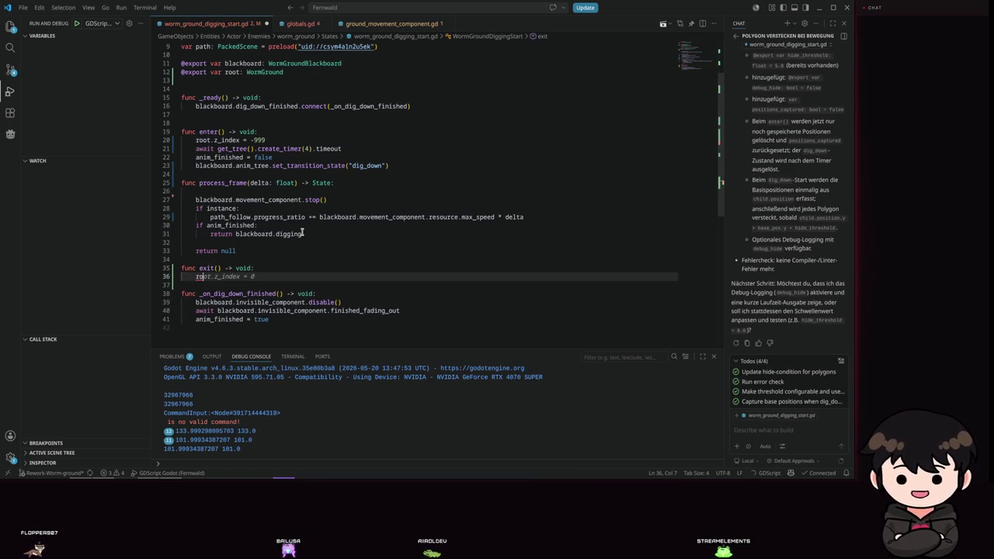
key("Up")
key("Up")
key("Up")
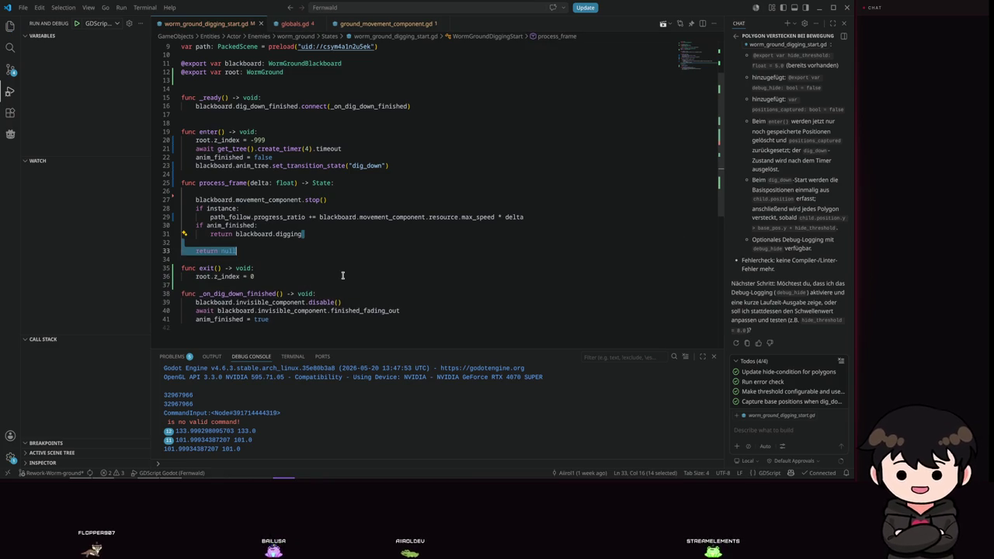
key("F5")
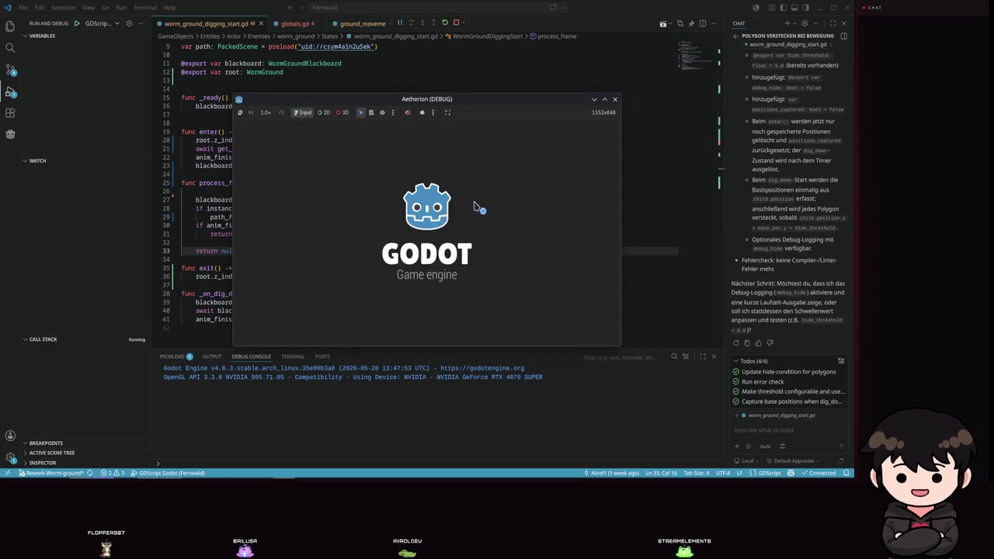
- Get past the title screen, load a saved game slot and maximize the window
left_click(475, 206)
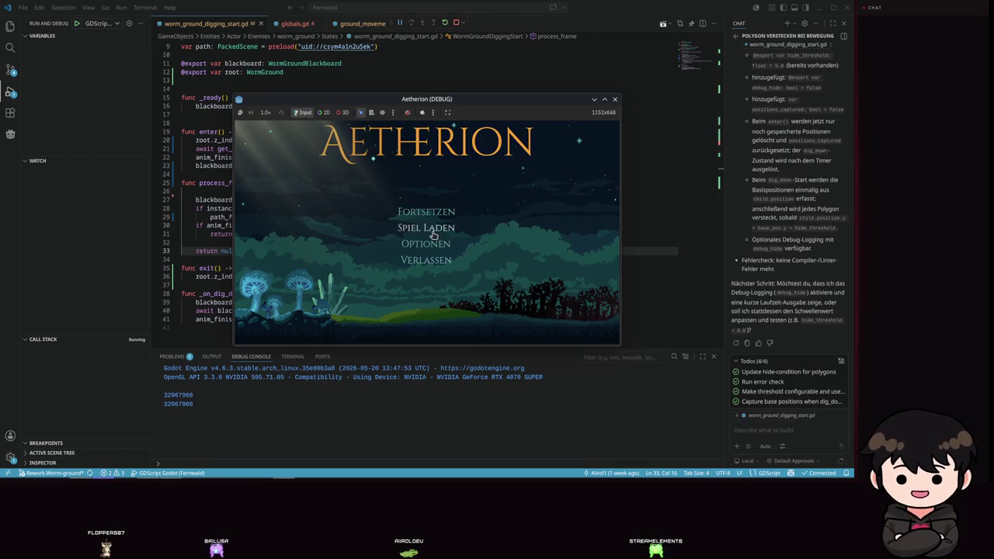
left_click(433, 235)
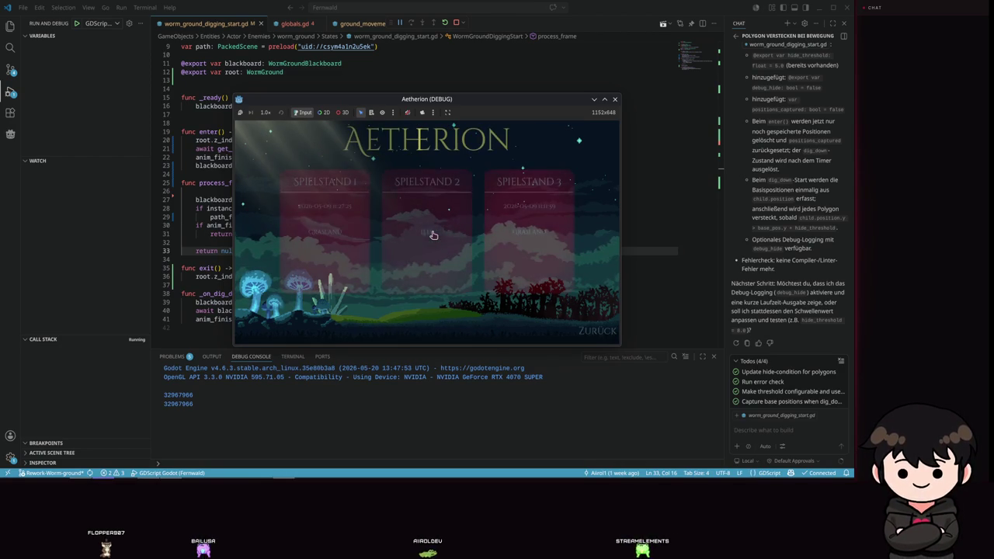
left_click(370, 257)
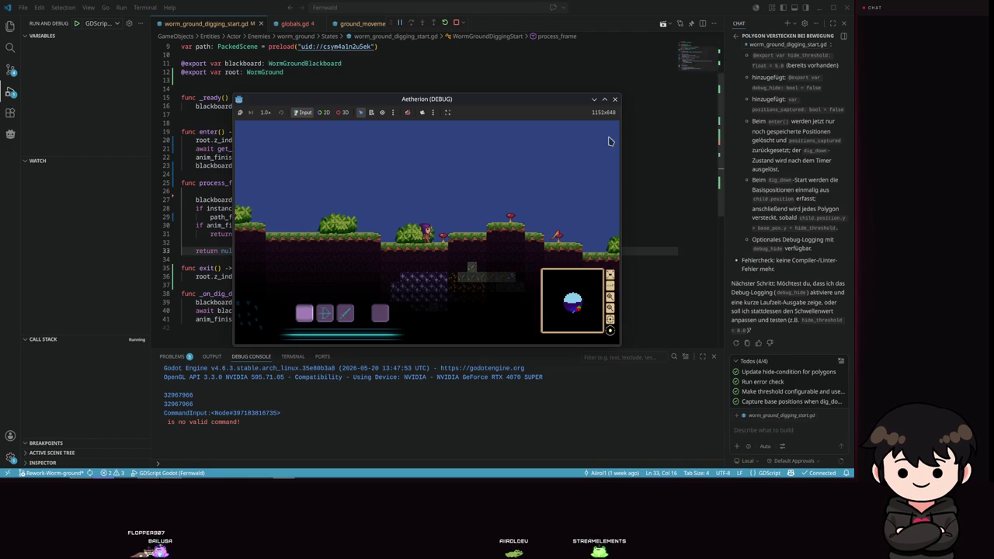
left_click(604, 99)
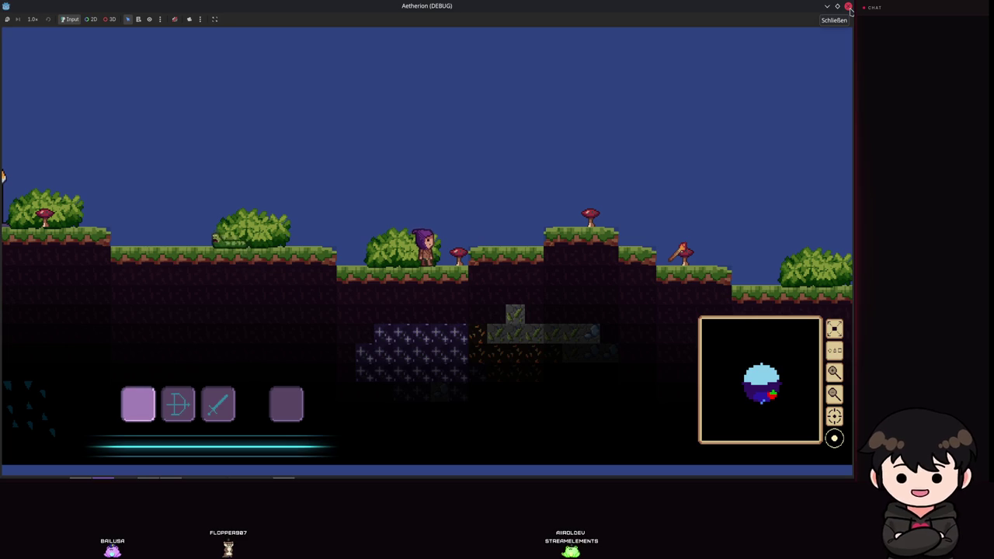
- Run and jump right across the terrain and out of the pit, switching to hotbar slot 3
key("d")
key("space")
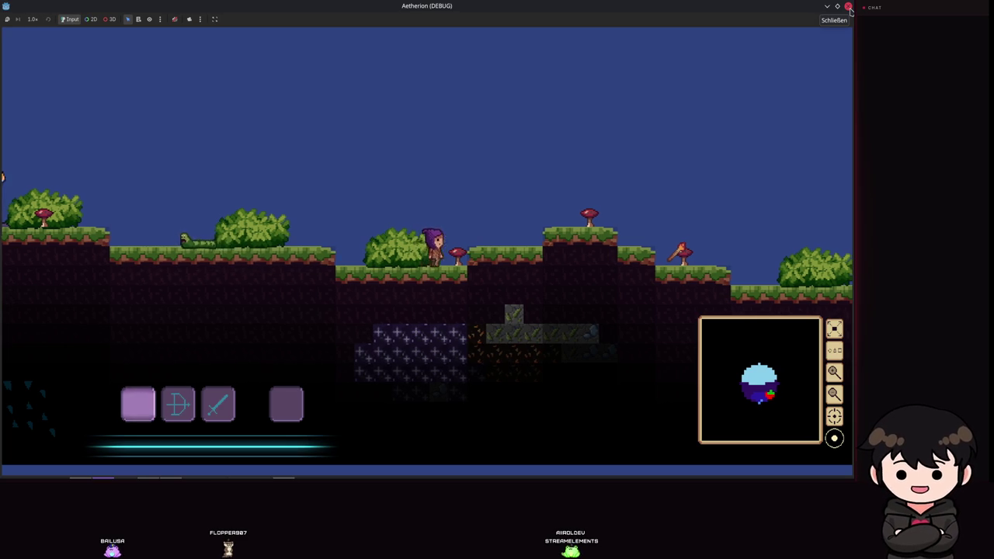
key("d")
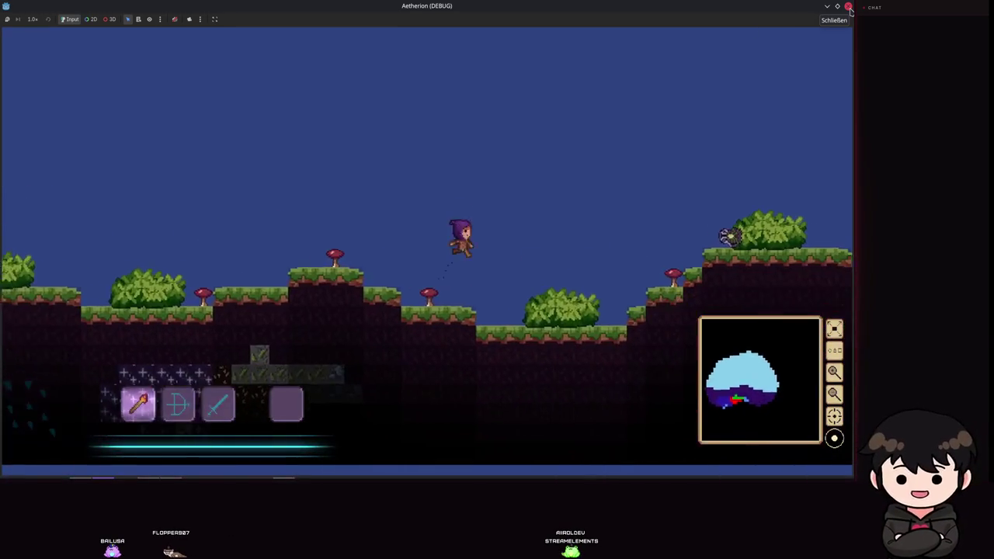
key("d")
key("space")
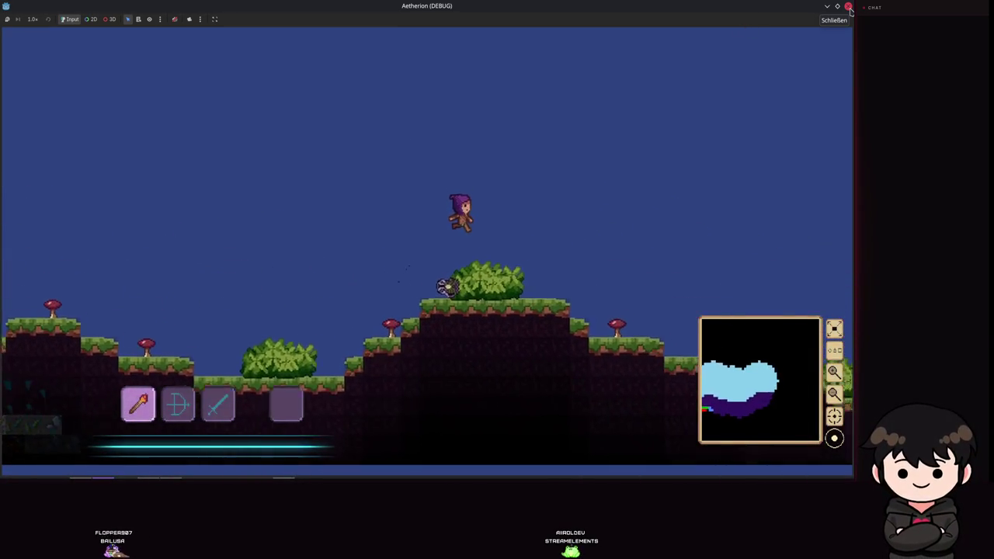
key("d")
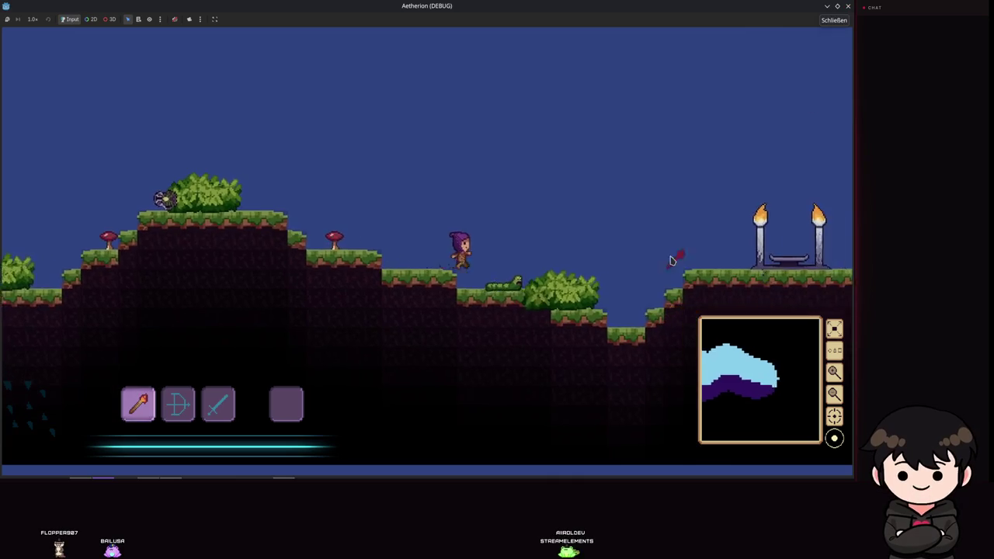
key("space")
key("3")
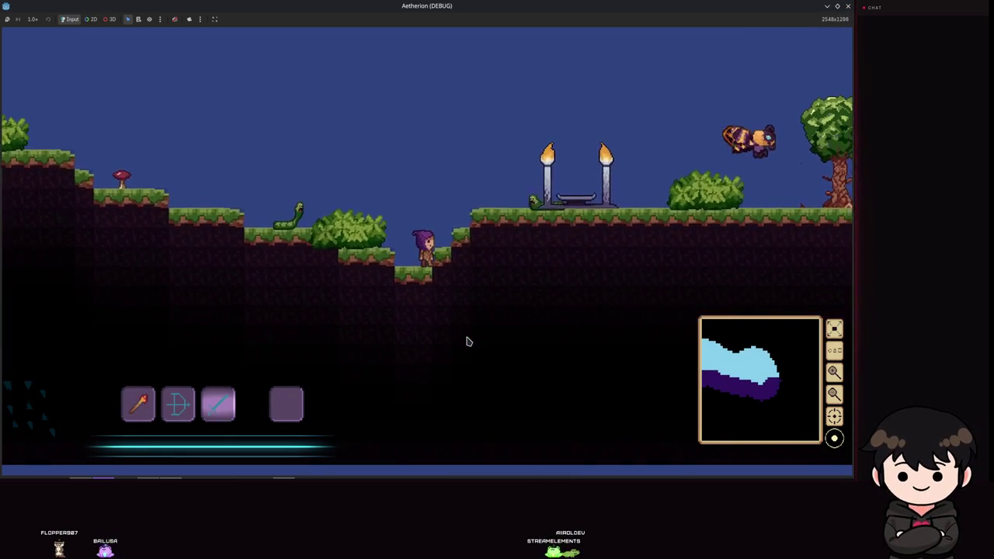
key("d")
key("space")
- Keep running right down the slope past the worms, then open the pause menu
key("d")
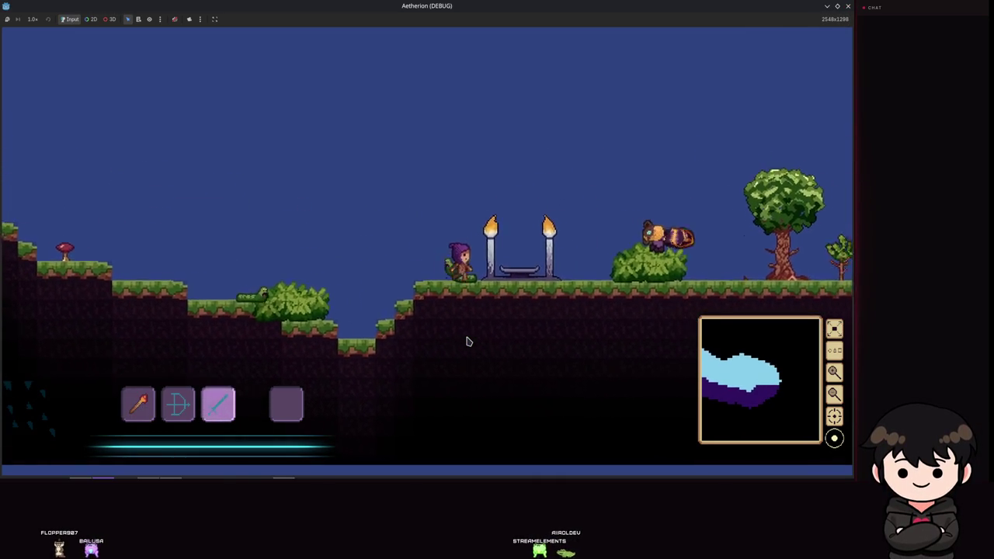
key("space")
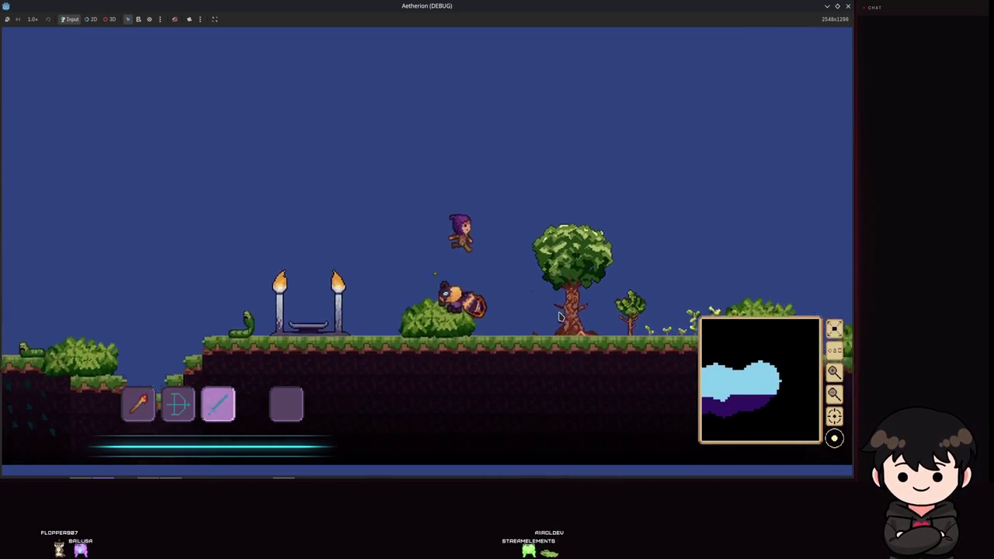
key("d")
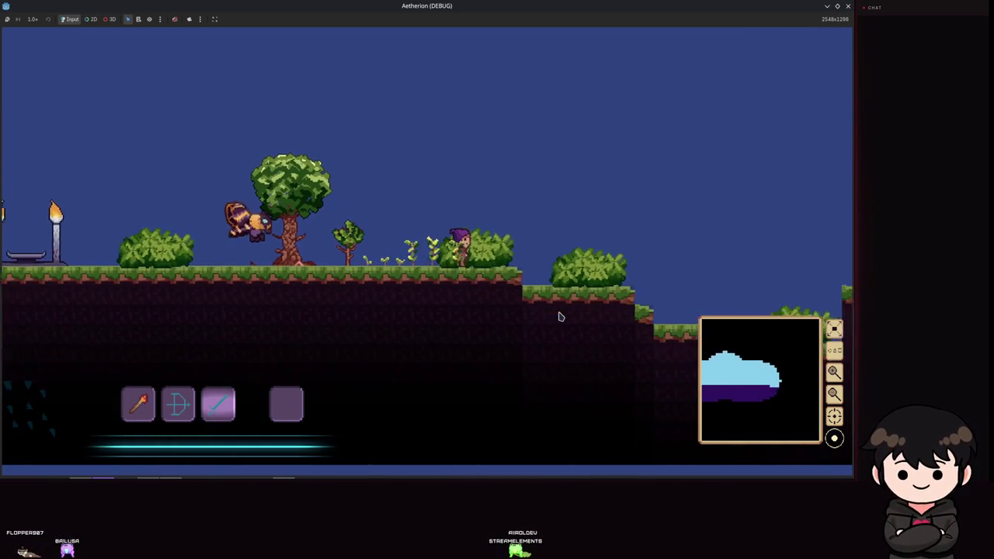
key("d")
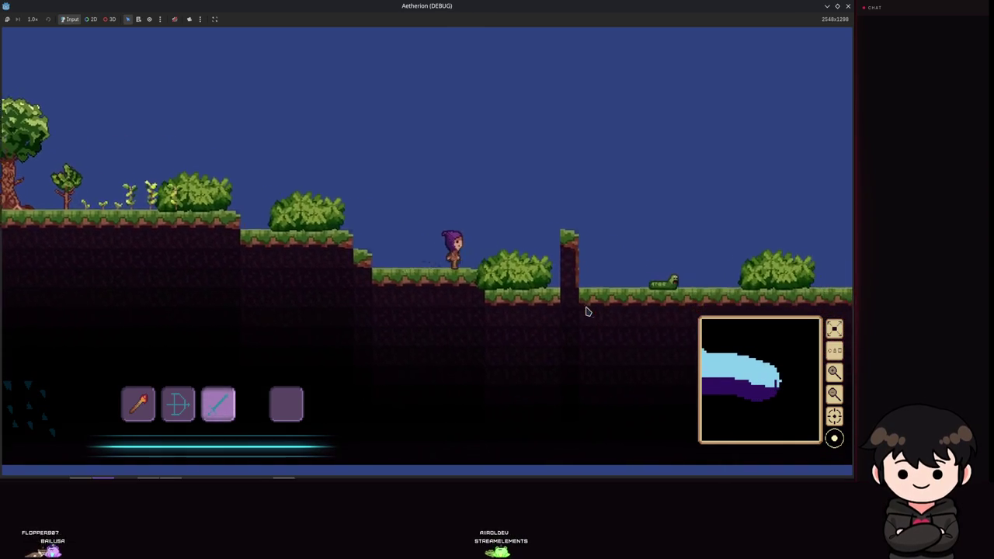
key("d")
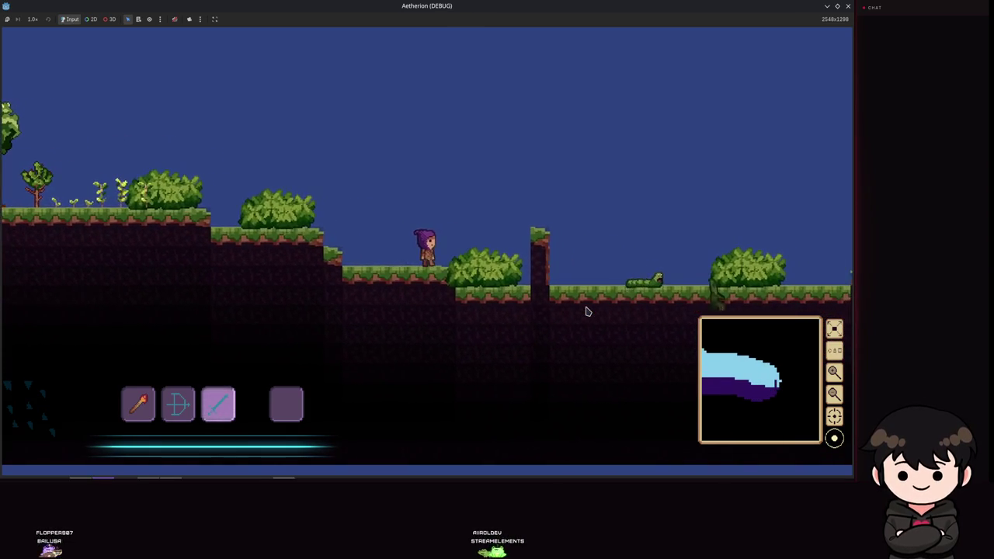
key("space")
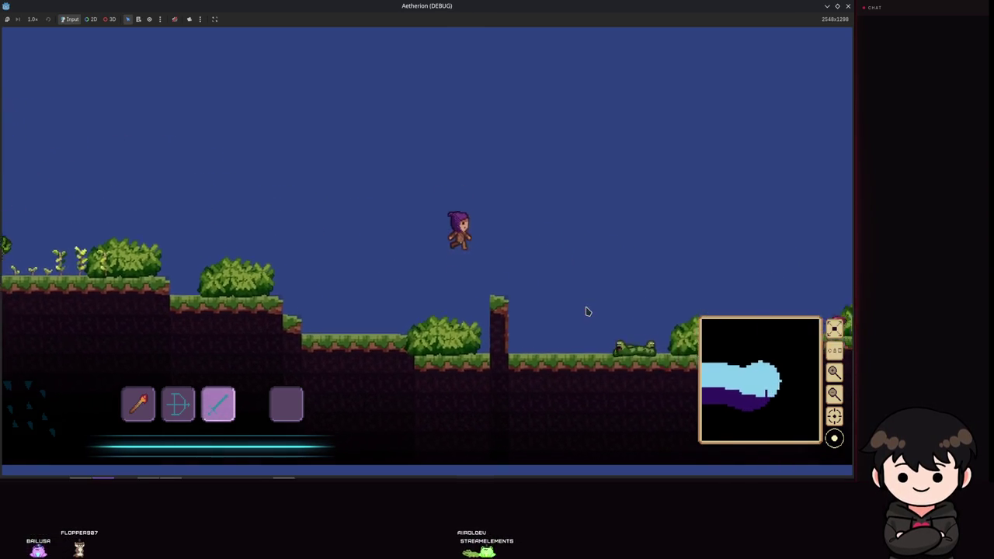
key("d")
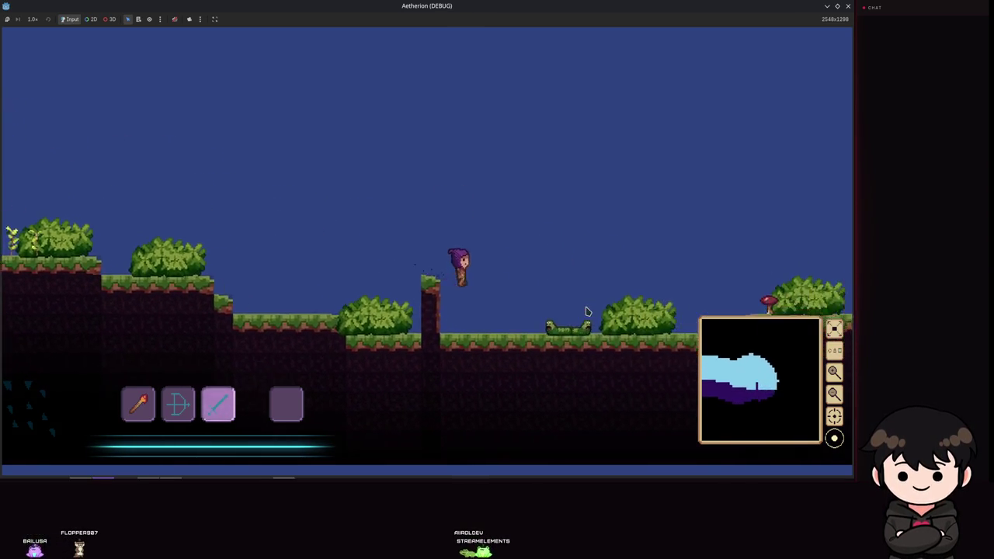
key("d")
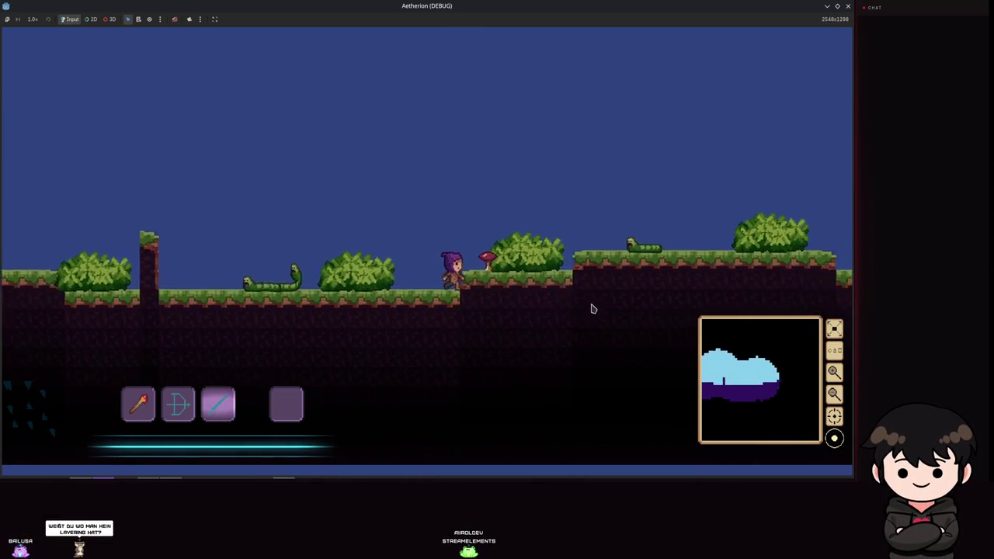
key("space")
key("space")
key("d")
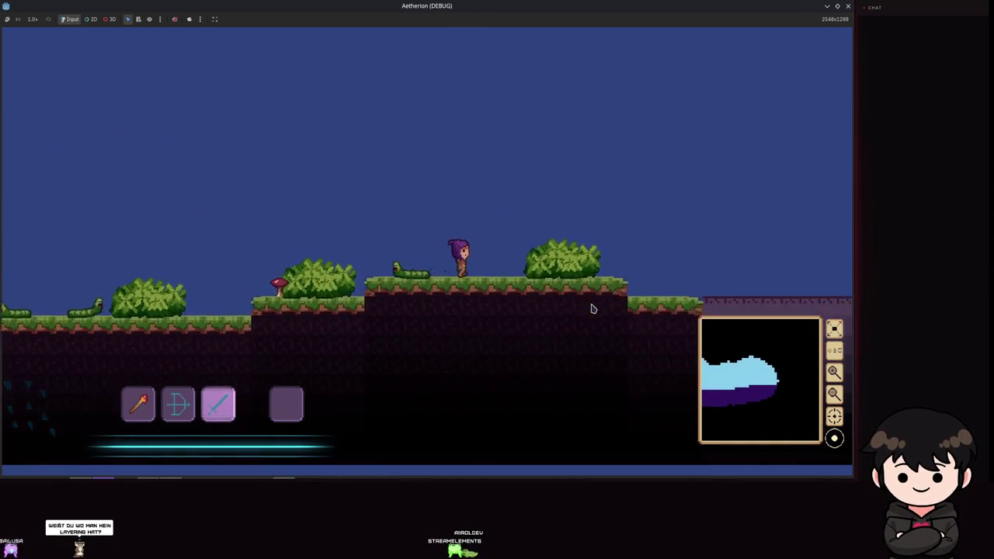
key("Escape")
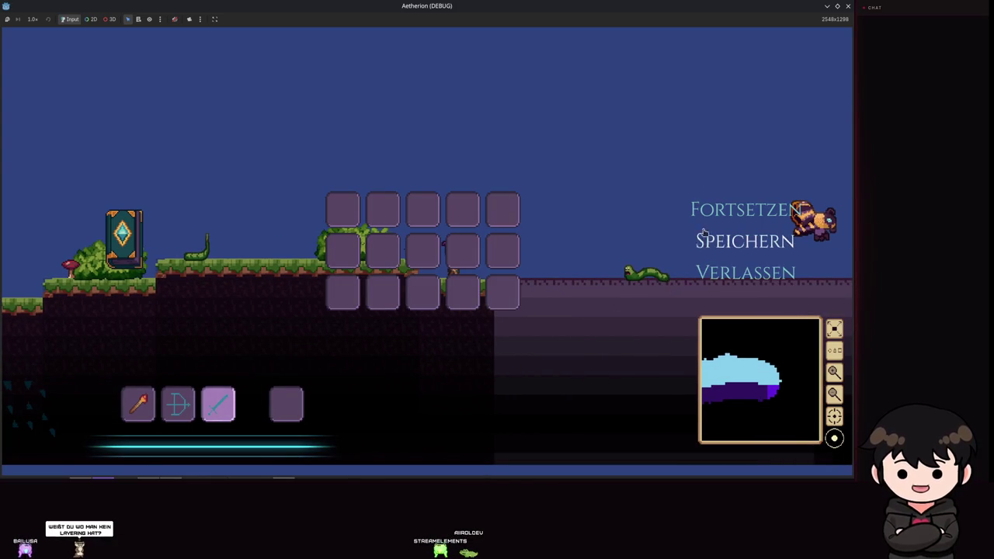
- Close the debug game window and return to the Godot editor
left_click(847, 6)
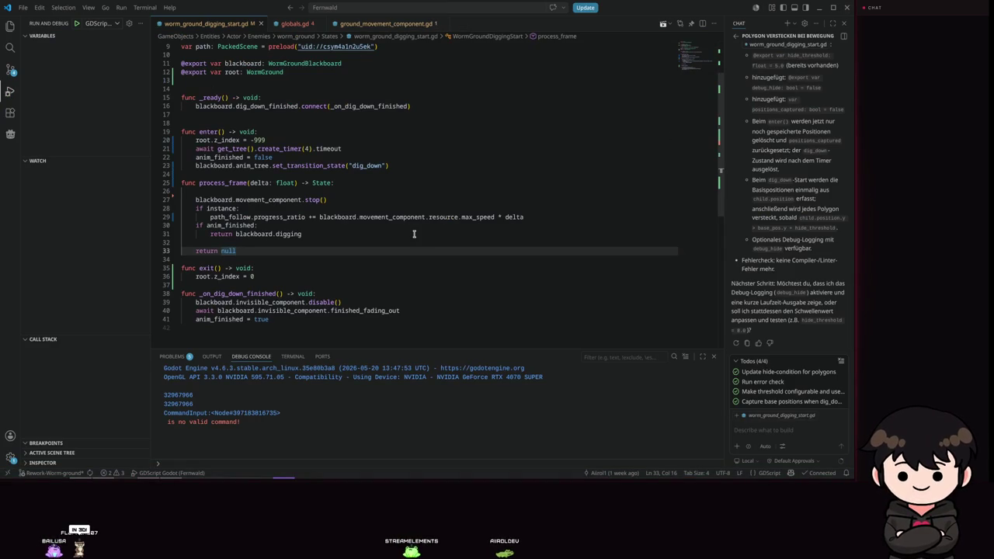
key("alt+Tab")
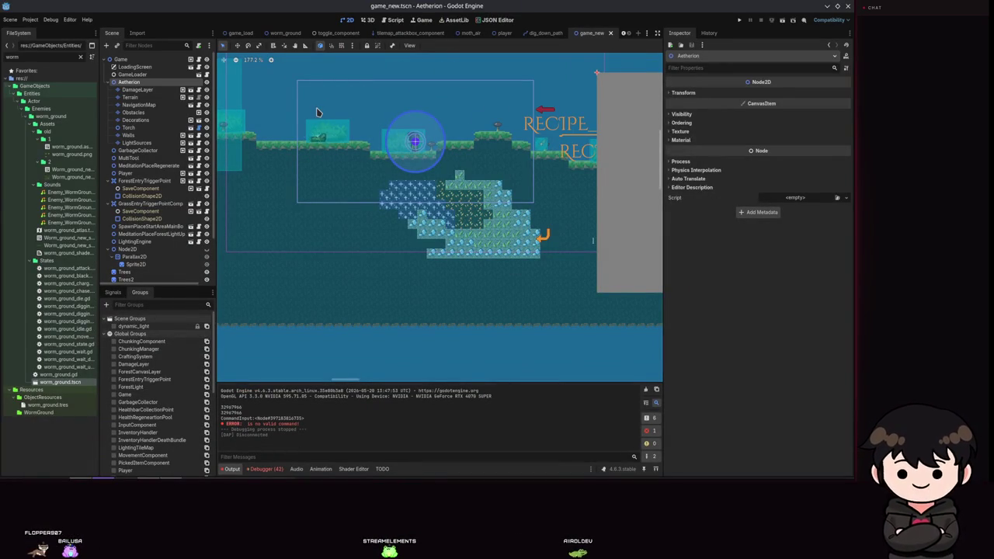
scroll(142, 222, "down", 3)
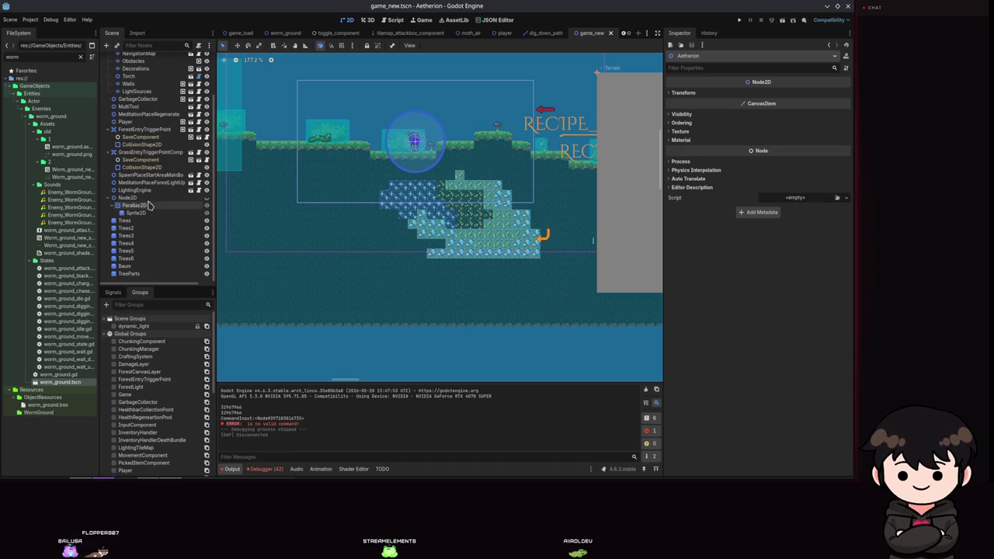
- Inspect the Parallax2D, its Sprite2D and the parent Node2D in the Scene dock
left_click(151, 204)
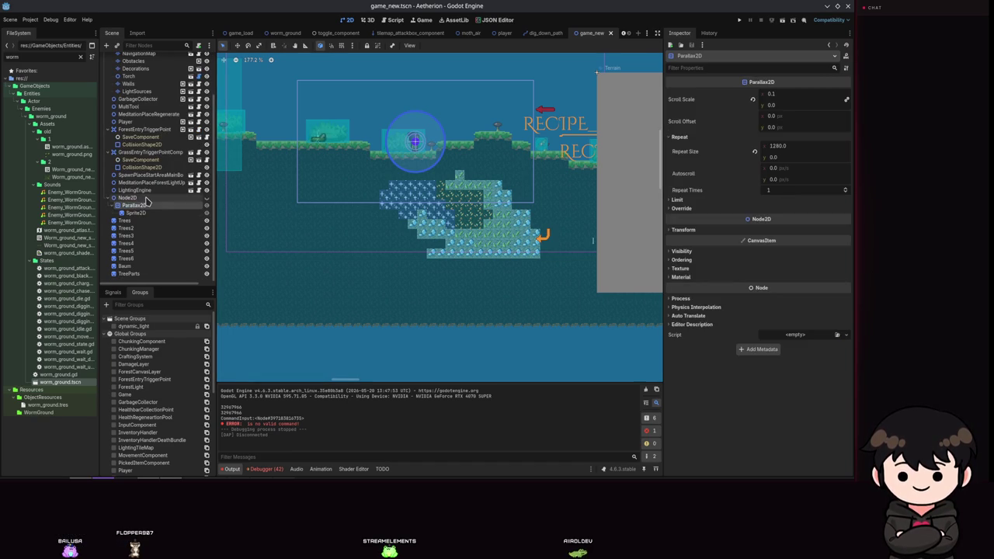
left_click(146, 199)
left_click(152, 205)
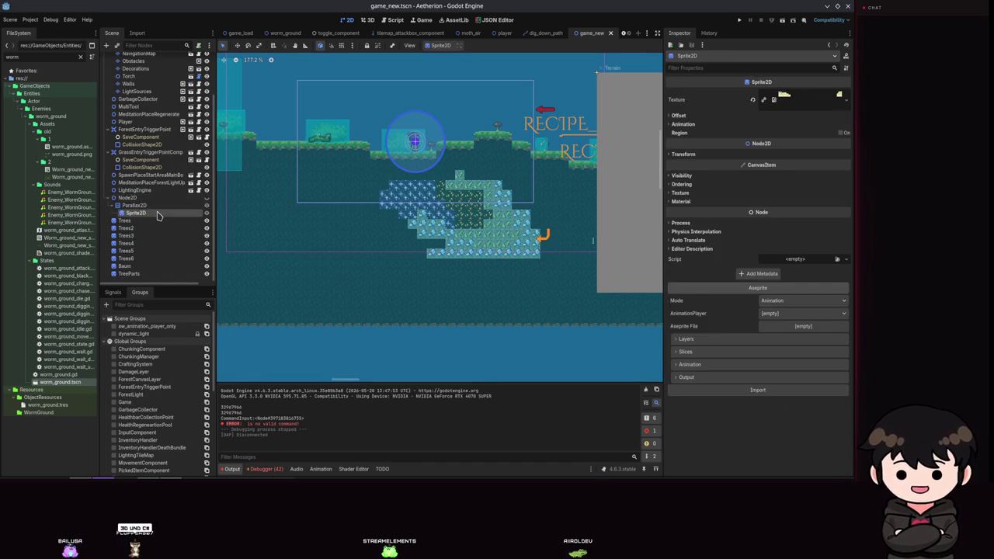
left_click(152, 198)
left_click(133, 205)
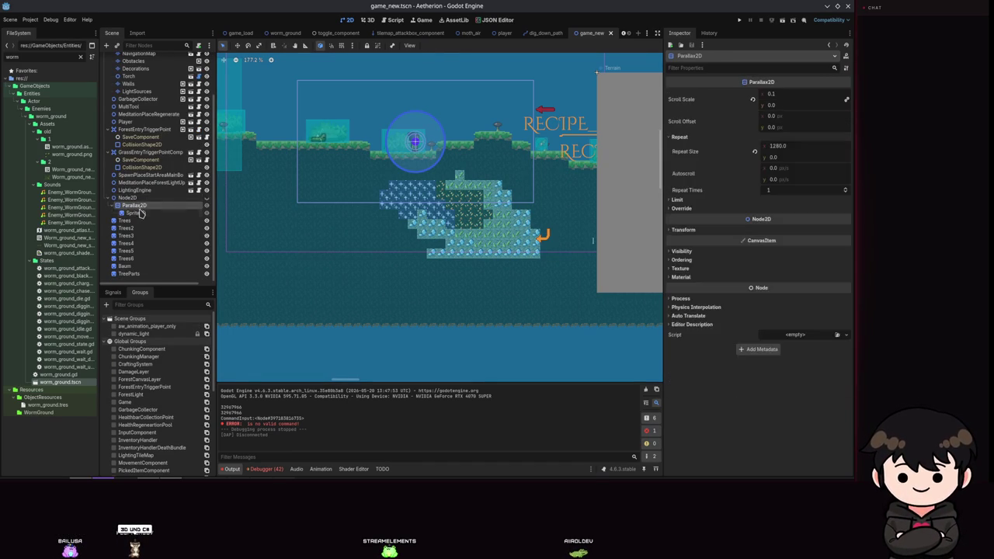
left_click(134, 213)
left_click(136, 199)
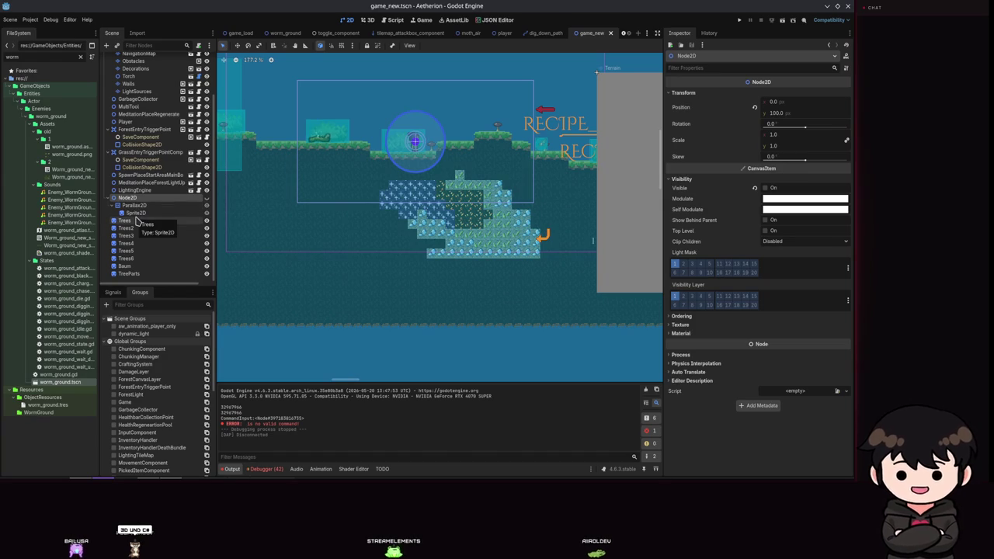
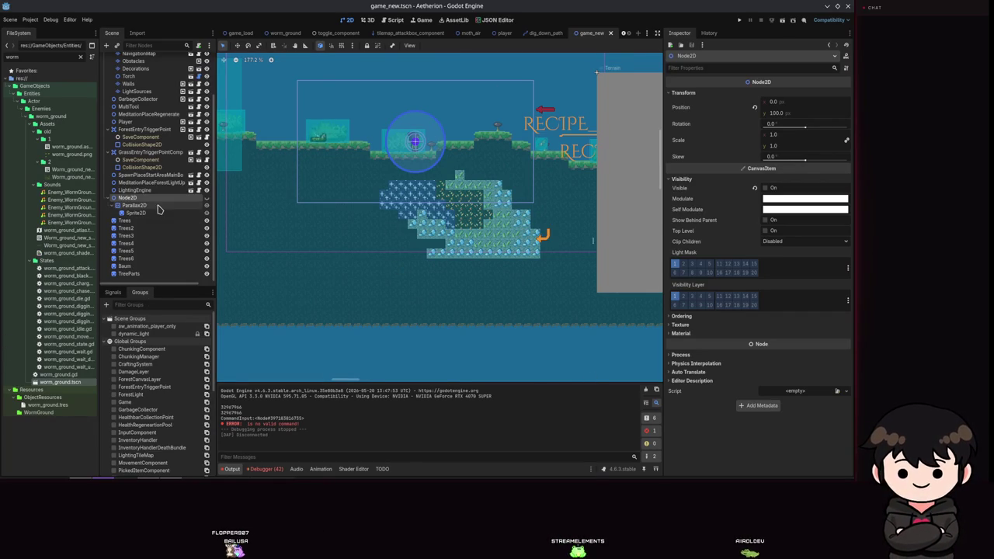
- Select the Walls layer, then the LightSources tilemap layer to list its torch and cave_blocker.png tiles
left_click(133, 205)
left_click(137, 213)
left_click(143, 198)
scroll(143, 199, "up", 3)
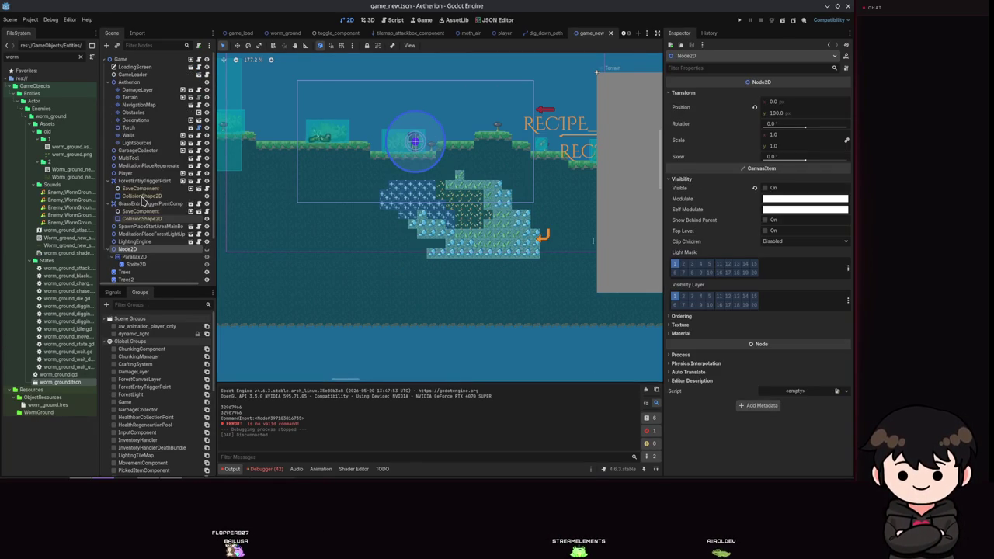
left_click(129, 136)
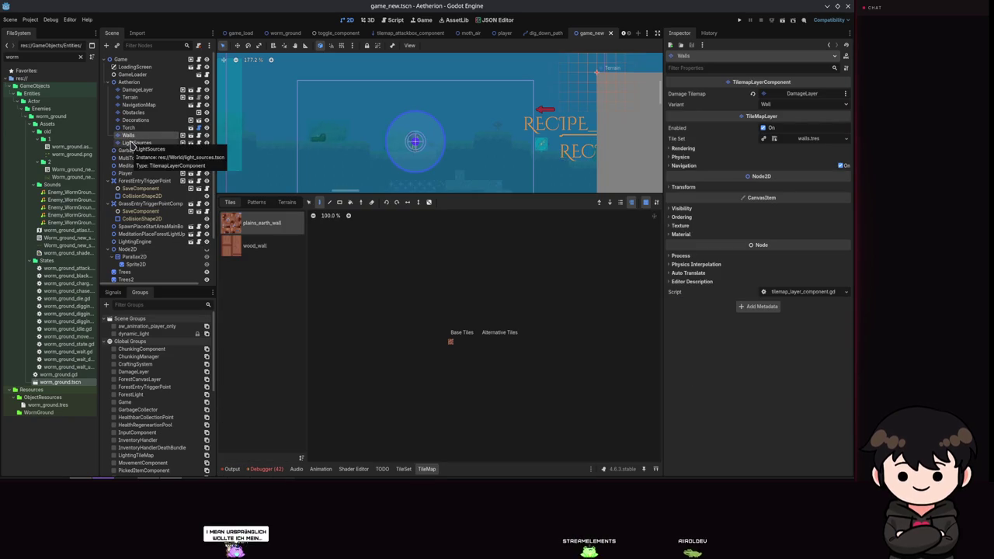
left_click(132, 144)
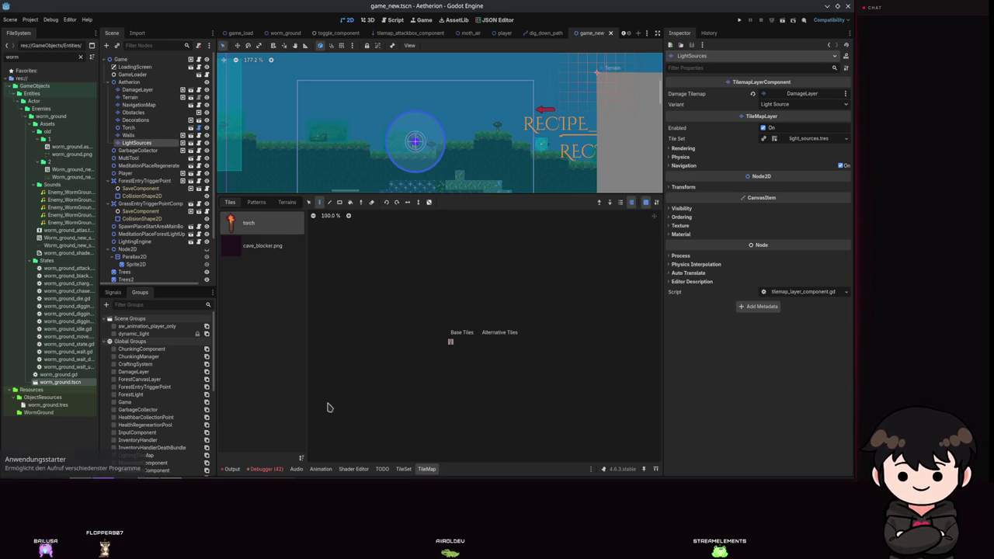
- Collapse the TileMap panel, zoom out to the whole level, and save game_new.tscn
left_click(426, 469)
scroll(401, 256, "down", 5)
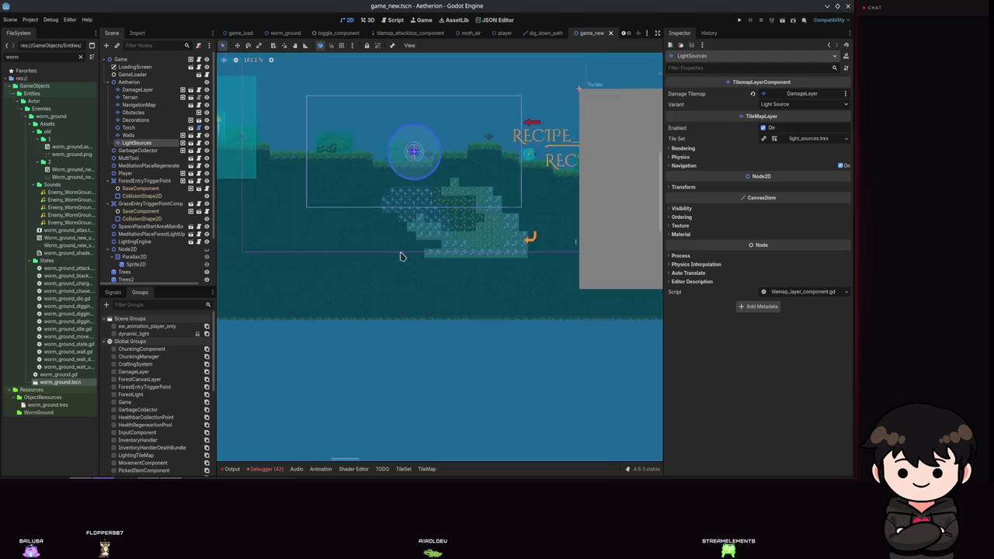
key("ctrl+s")
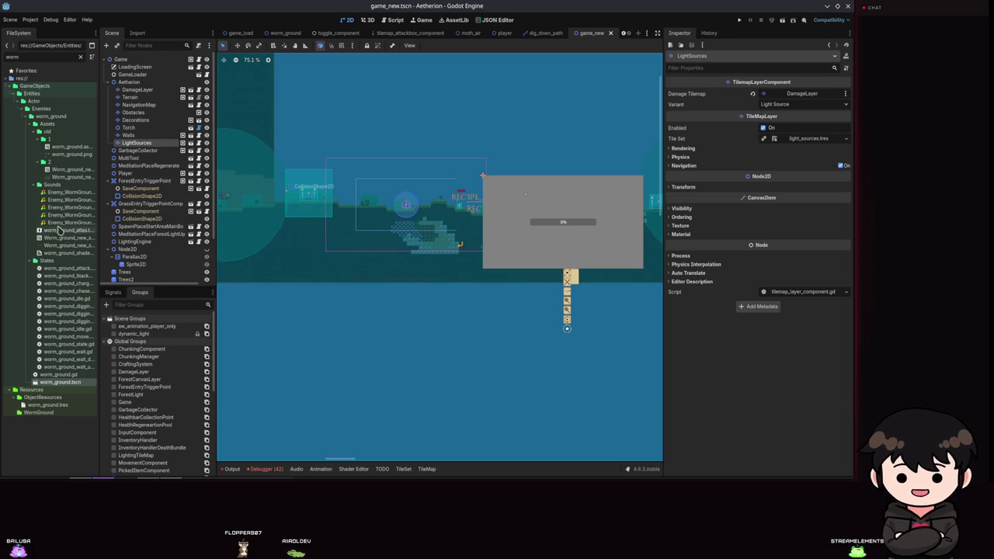
- Compare the Obstacles, NavigationMap and Terrain layers, ending on Obstacles with its Bush, Worm and Moth tiles
left_click(129, 120)
left_click(129, 112)
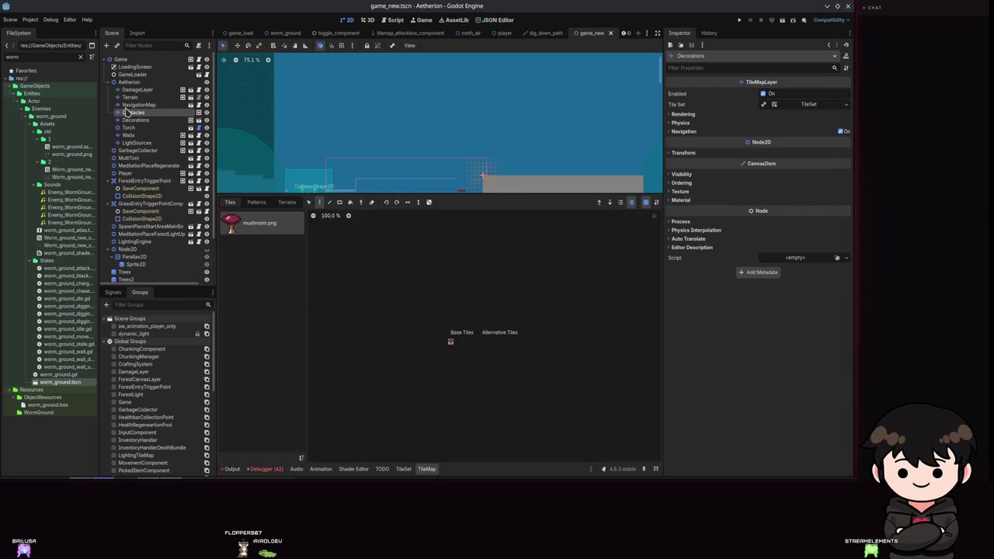
left_click(129, 106)
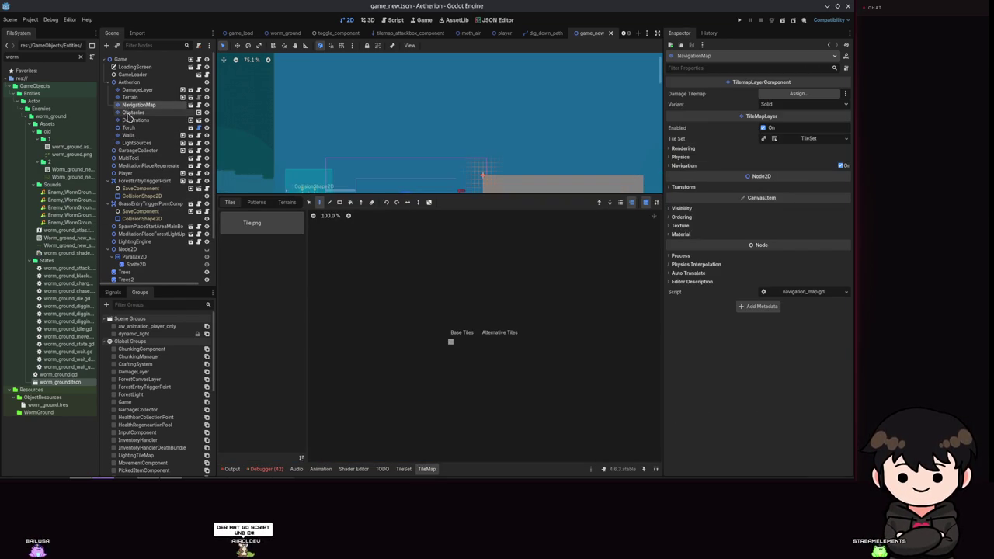
left_click(130, 113)
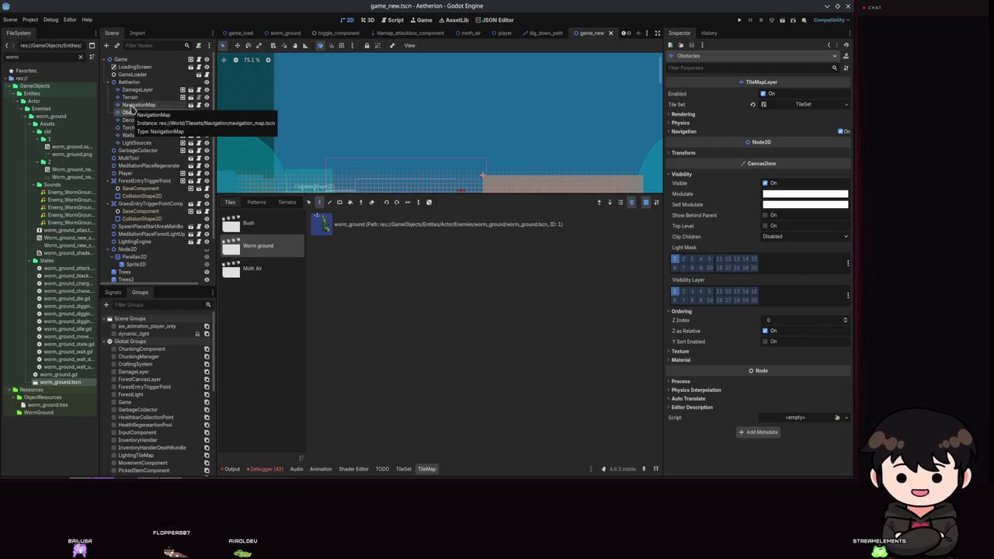
left_click(133, 105)
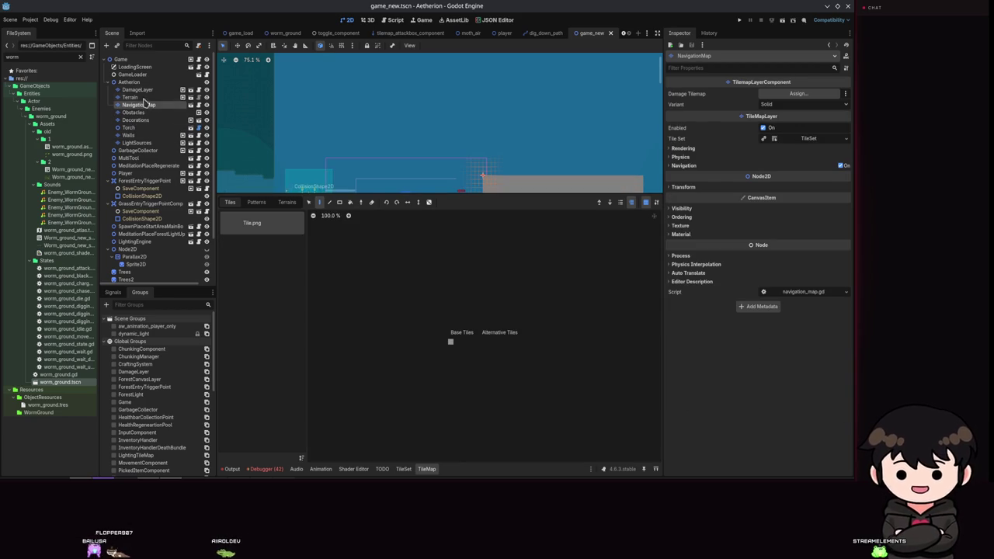
left_click(130, 97)
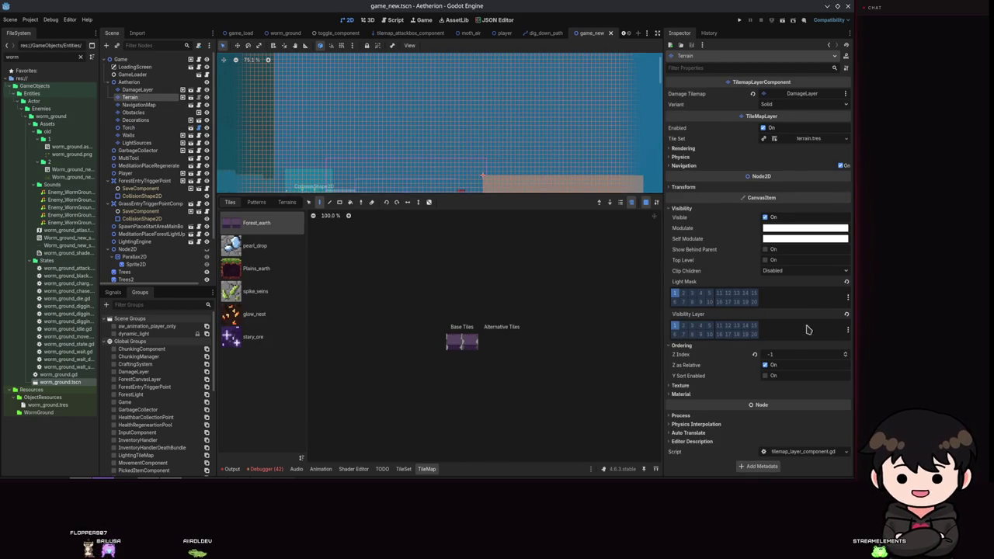
left_click(133, 113)
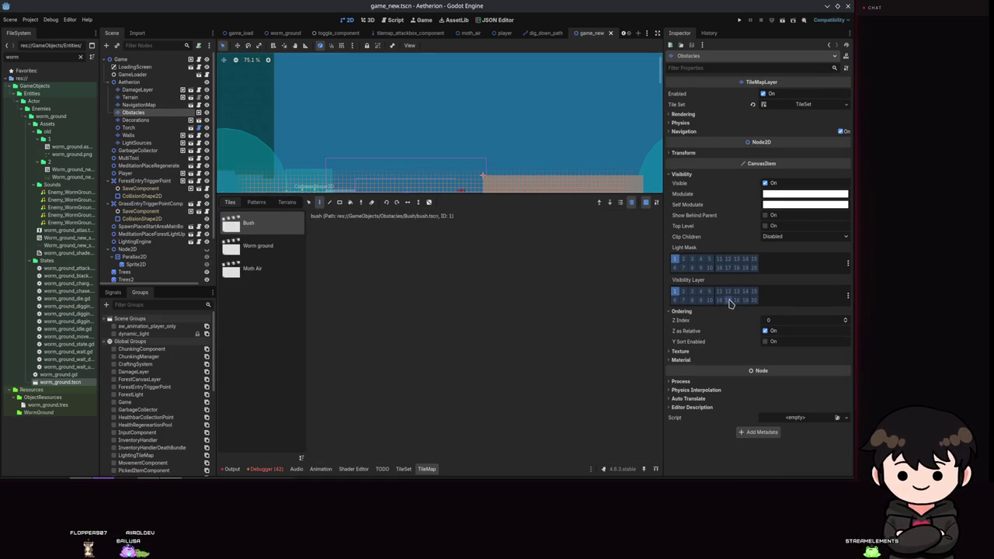
- Set the Obstacles layer's Z Index to -2 and save game_new.tscn
left_click(844, 322)
left_click(844, 322)
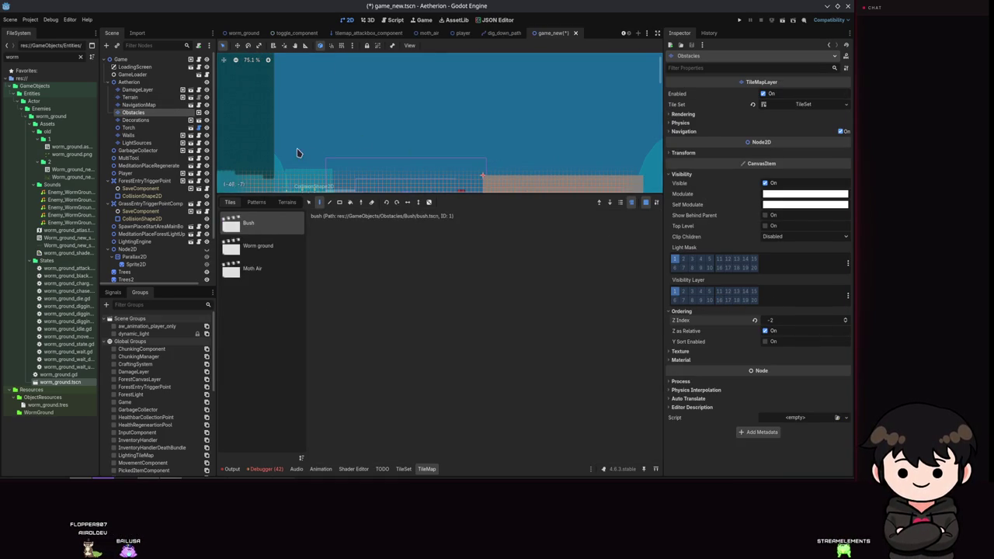
scroll(296, 153, "down", 3)
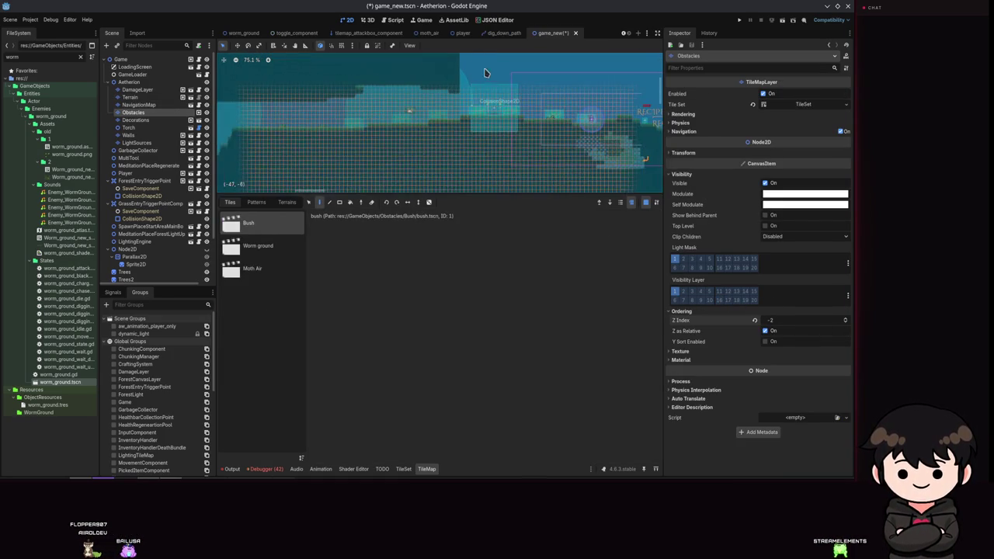
left_click(847, 320)
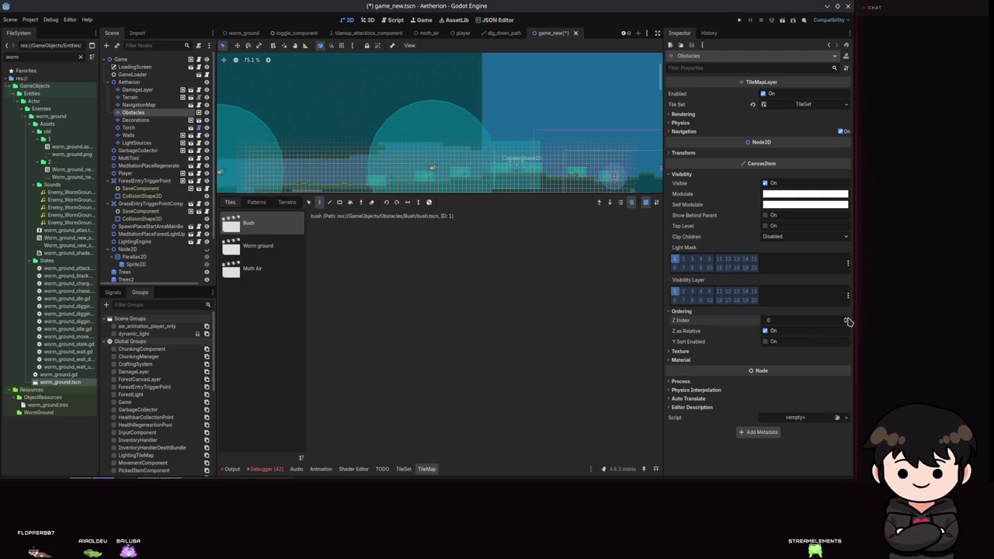
left_click(847, 325)
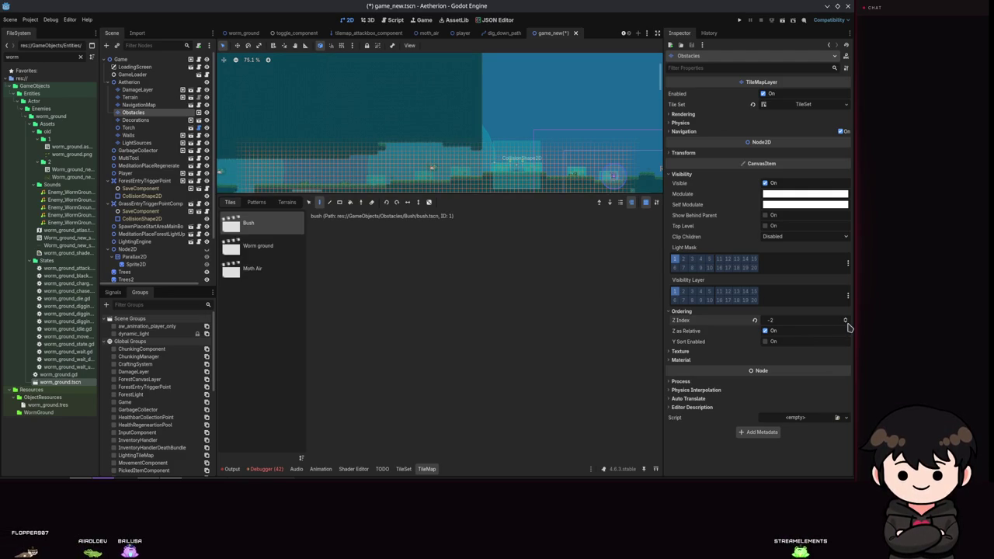
scroll(466, 128, "up", 5)
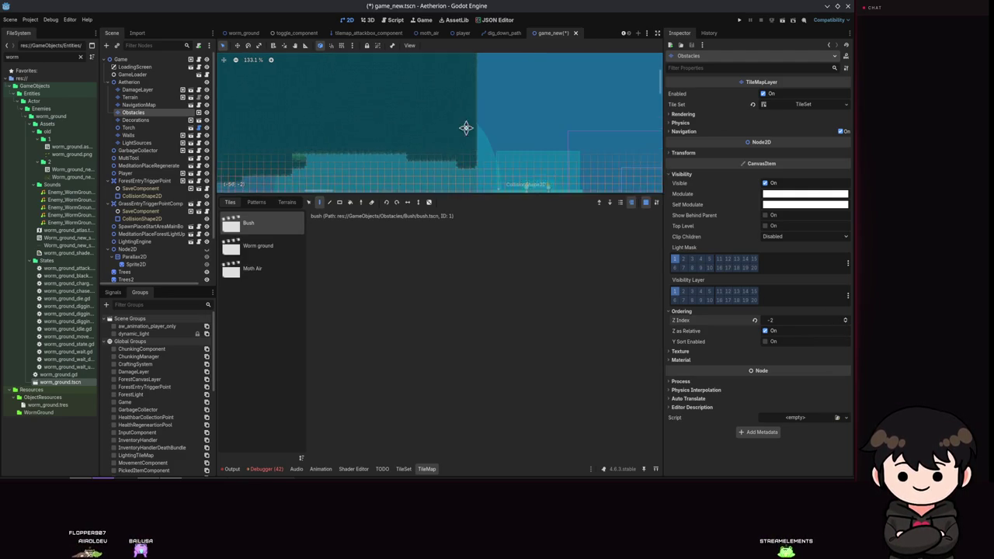
left_click_drag(465, 128, 498, 74)
key("ctrl+s")
left_click_drag(468, 133, 455, 171)
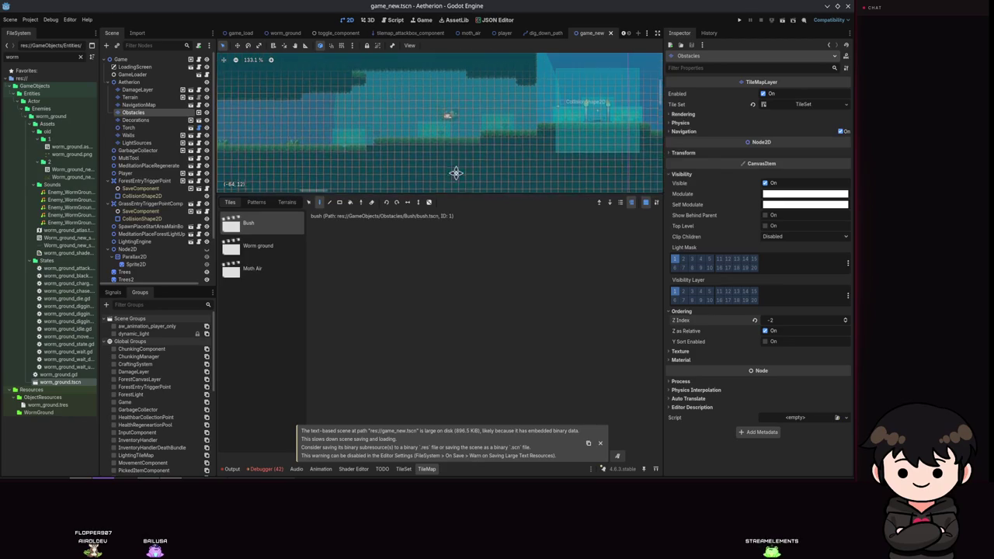
- Inspect the Terrain and Walls layers' Inspector sections, including Ordering, then save again
left_click(133, 97)
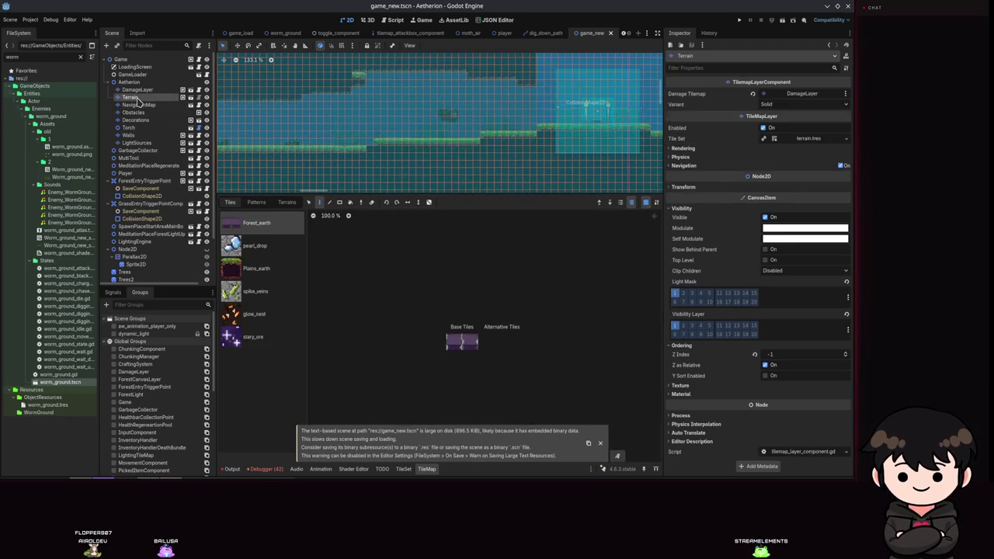
left_click(146, 135)
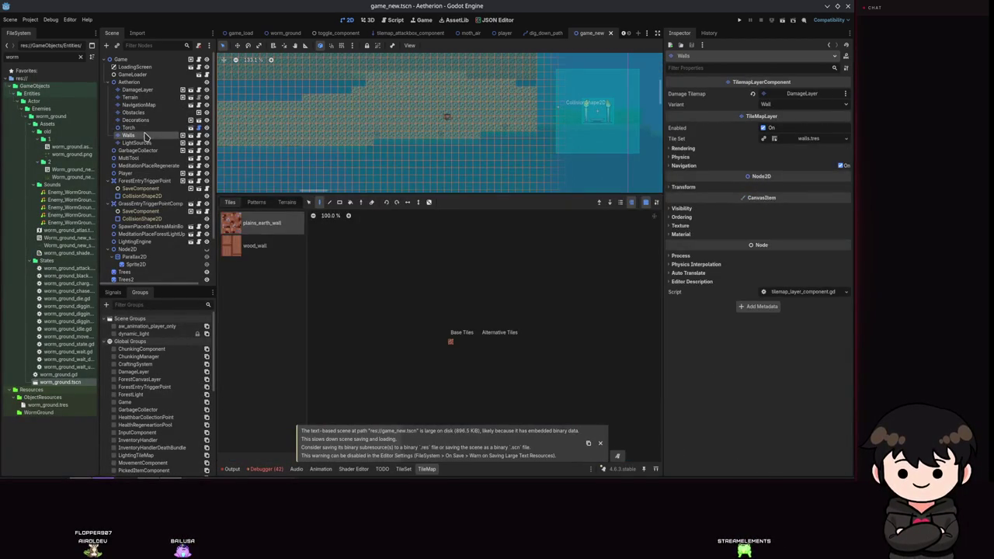
left_click(704, 210)
left_click(702, 211)
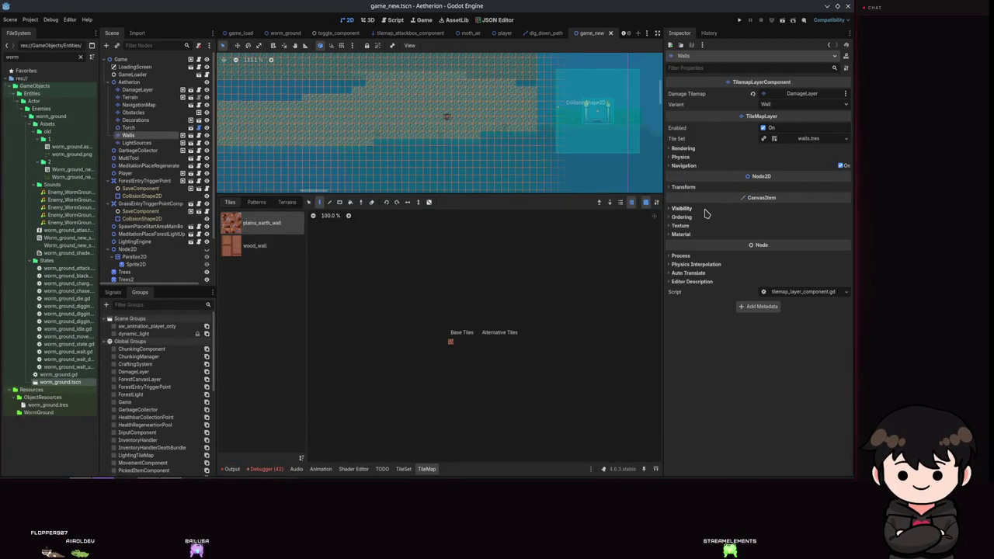
left_click(692, 190)
left_click(691, 189)
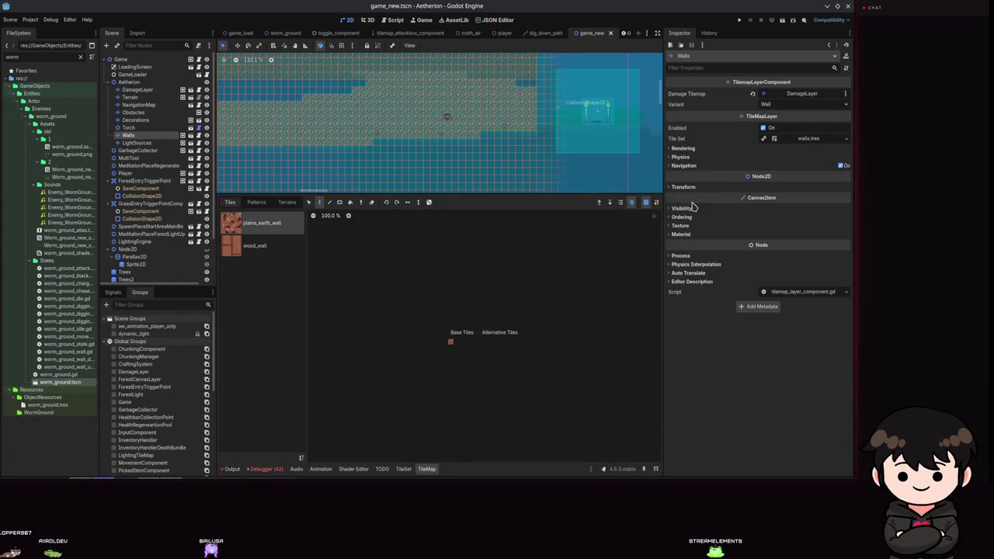
left_click(693, 207)
left_click(694, 207)
left_click(684, 149)
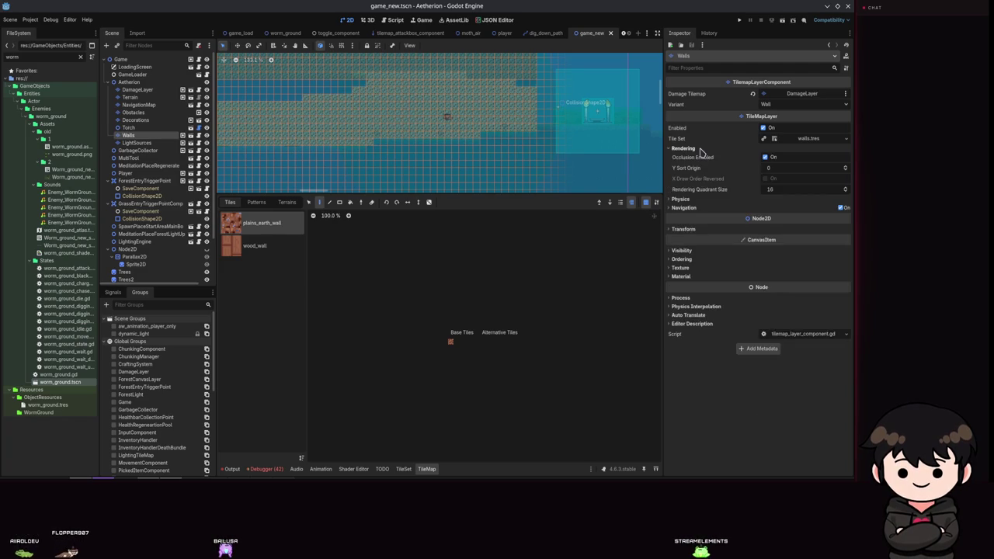
left_click(685, 148)
left_click(699, 165)
left_click(698, 165)
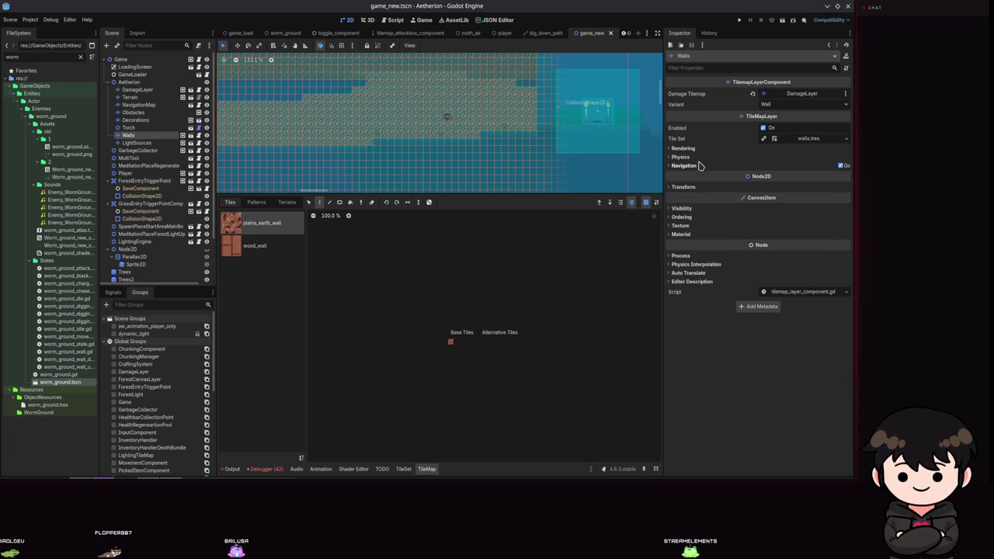
left_click(695, 217)
left_click(695, 217)
left_click(695, 217)
left_click(695, 218)
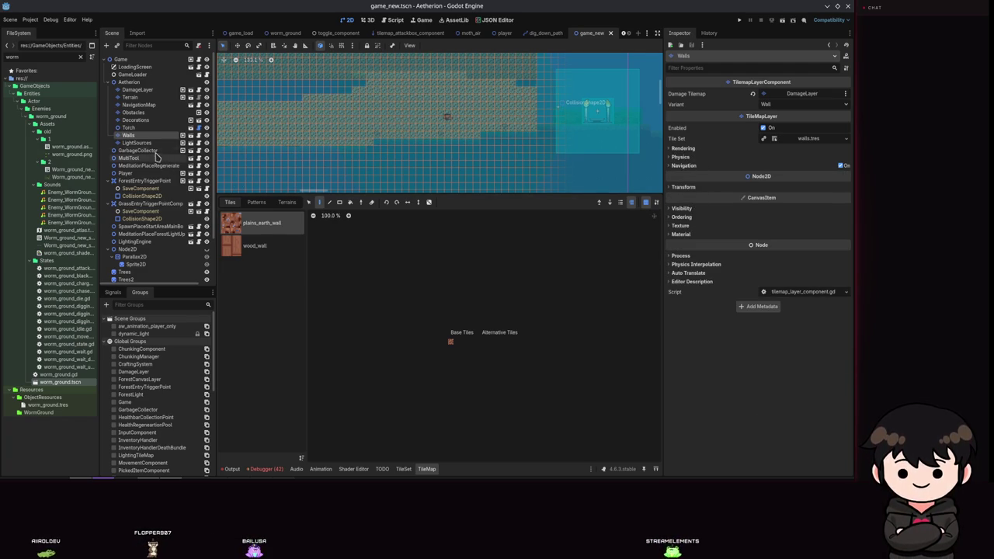
key("ctrl+s")
- Compare the Decorations, Obstacles, NavigationMap and Terrain layers, returning to Obstacles
left_click(130, 120)
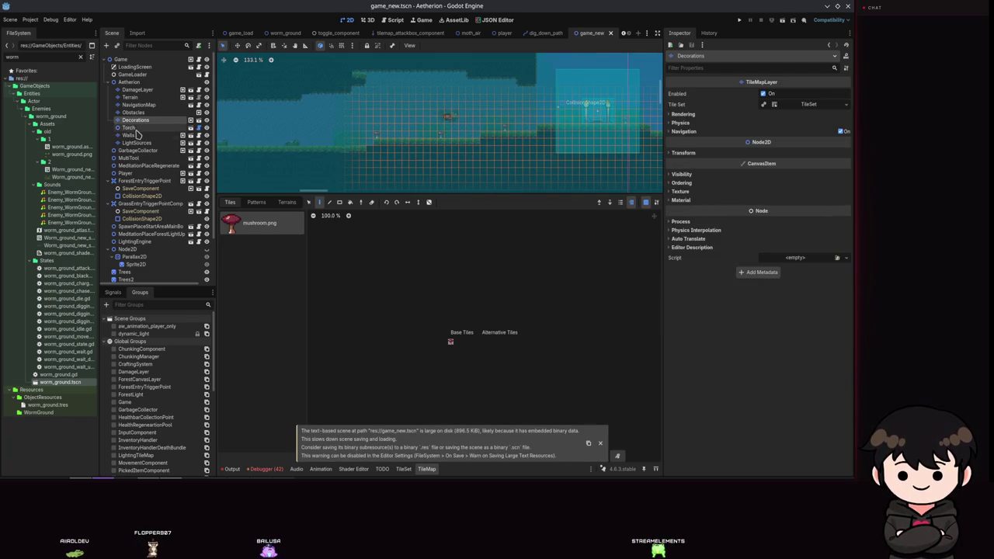
left_click(137, 136)
key("Up")
key("Up")
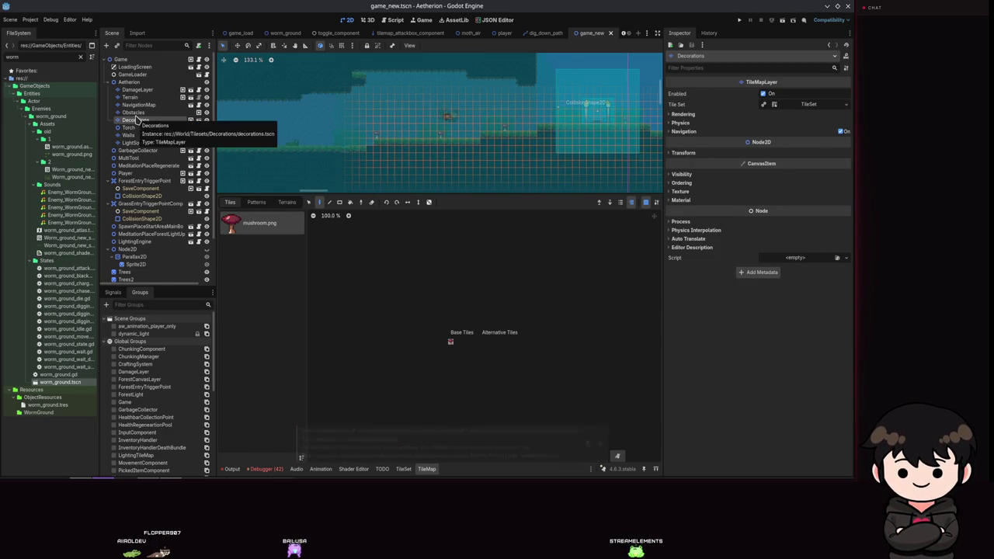
left_click(133, 113)
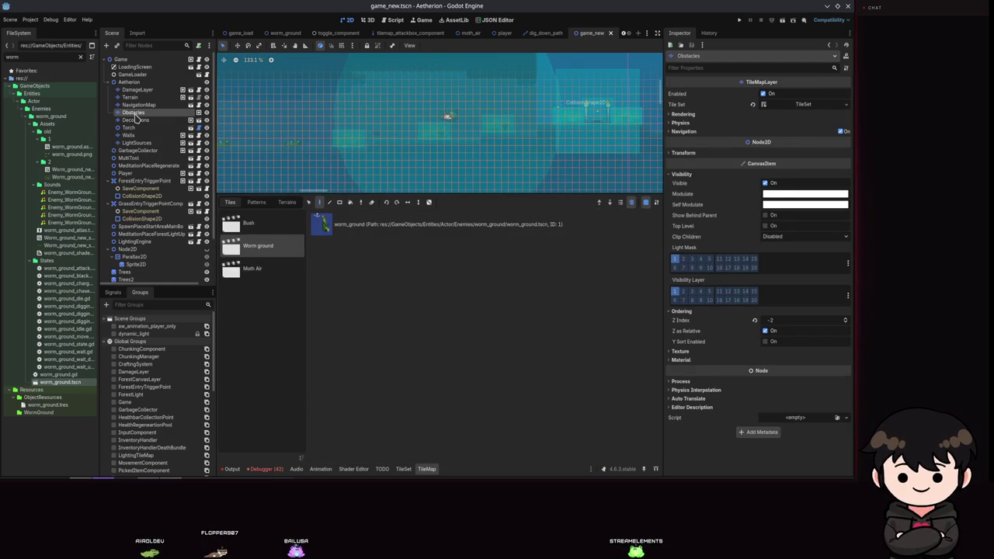
left_click(134, 106)
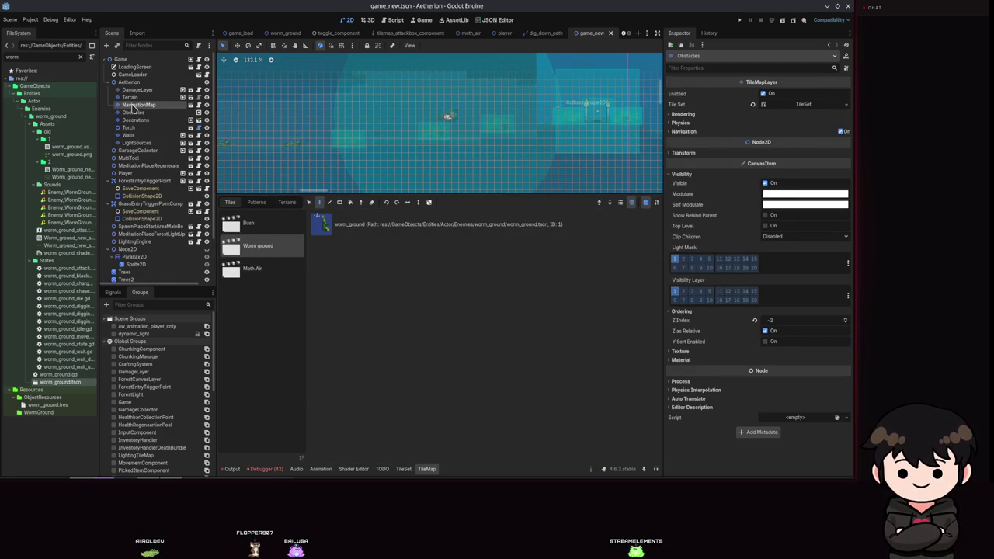
left_click(130, 97)
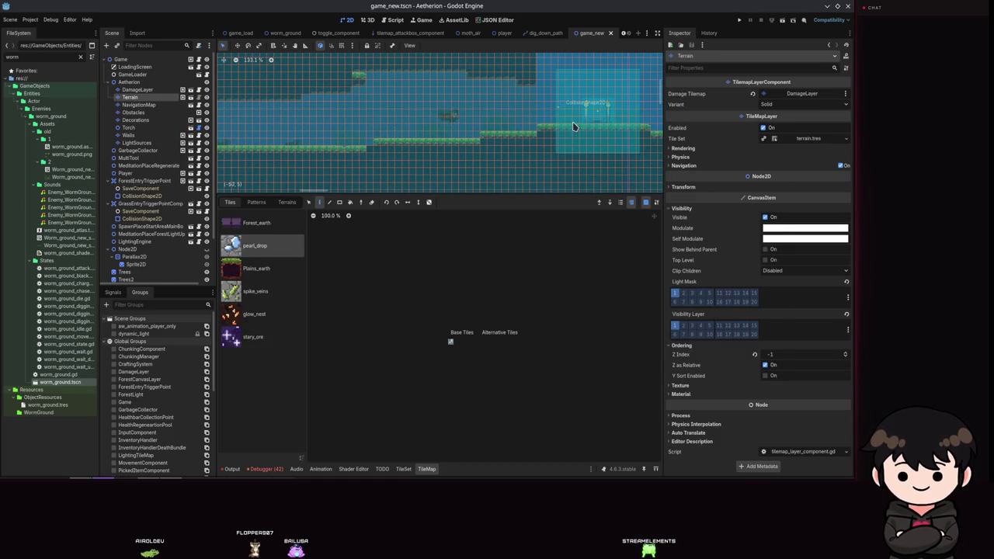
left_click(140, 113)
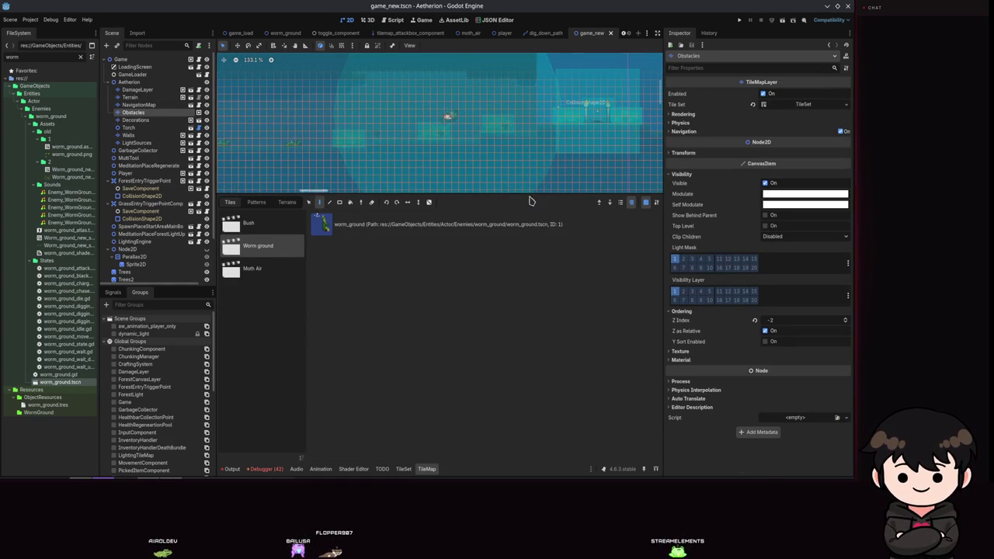
- Revert the Obstacles Z Index to 0, save game_new.tscn, and select the Bush tile
left_click(846, 318)
left_click(845, 318)
scroll(419, 140, "down", 1)
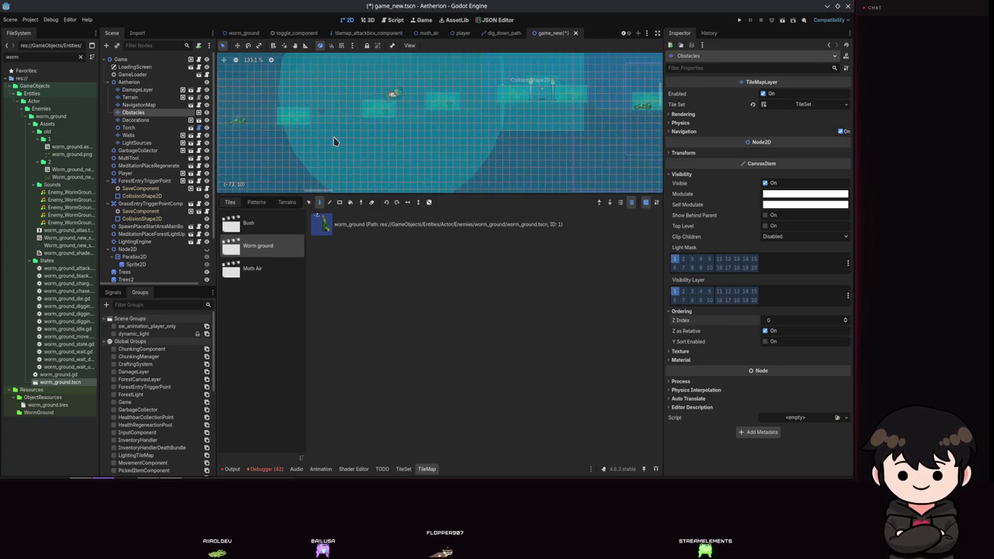
key("ctrl+s")
scroll(466, 148, "up", 5)
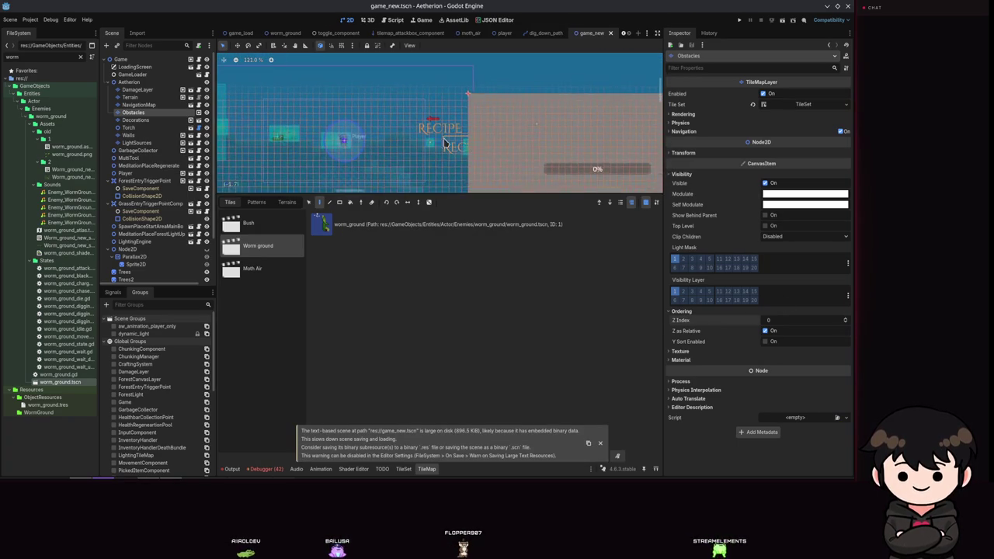
scroll(381, 123, "up", 4)
scroll(384, 128, "left", 1)
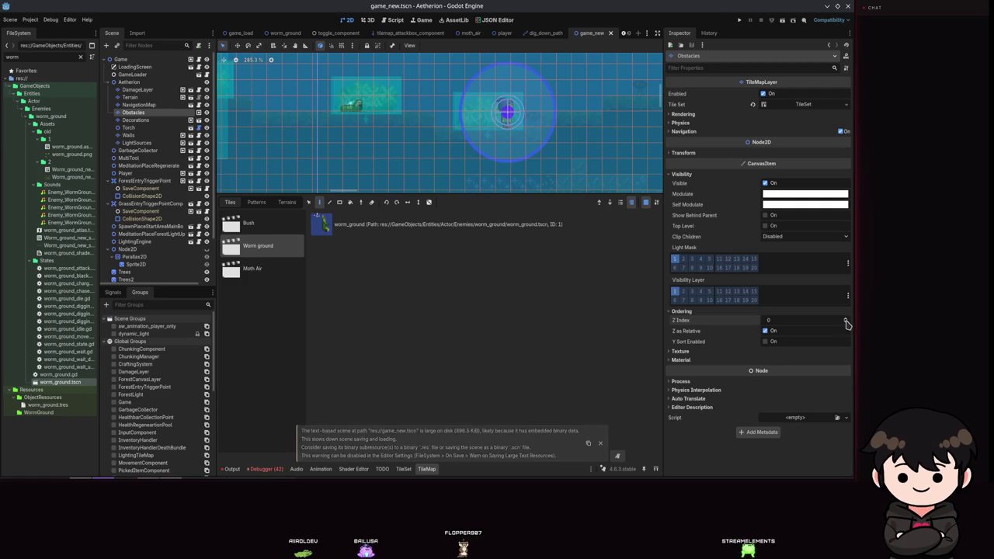
left_click(259, 223)
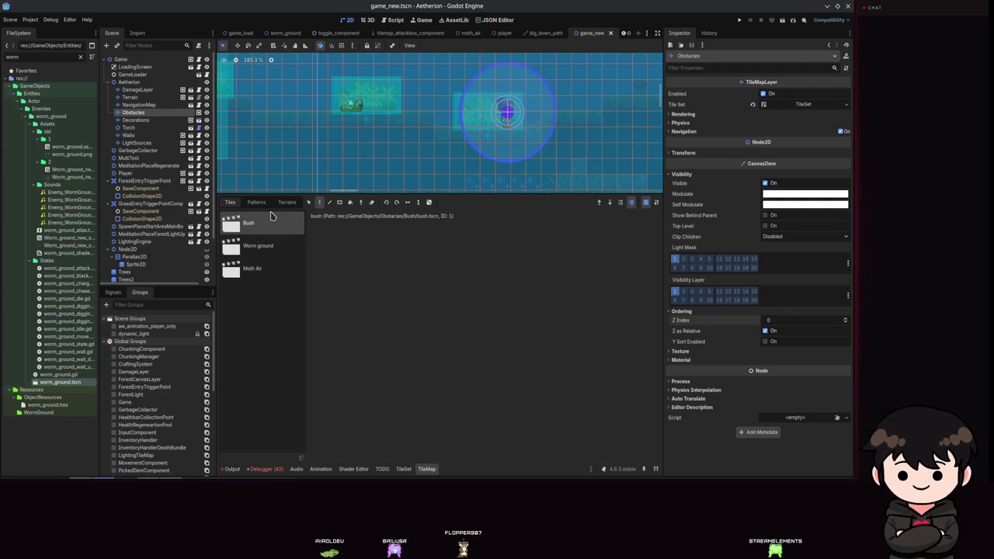
- Open bush.tscn via the 'bush' FileSystem filter and expand its Bush root node's Visibility properties
double_click(270, 216)
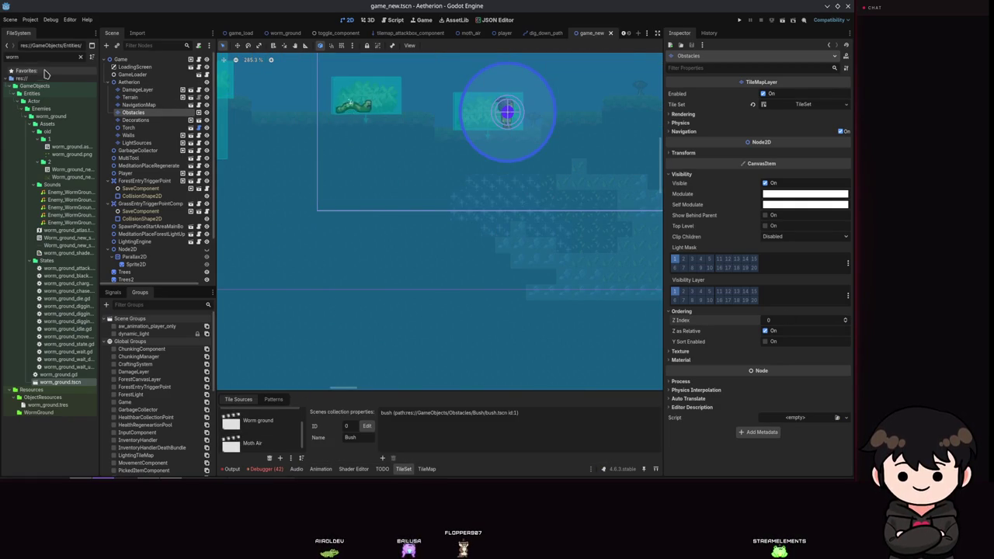
double_click(6, 56)
type("bush")
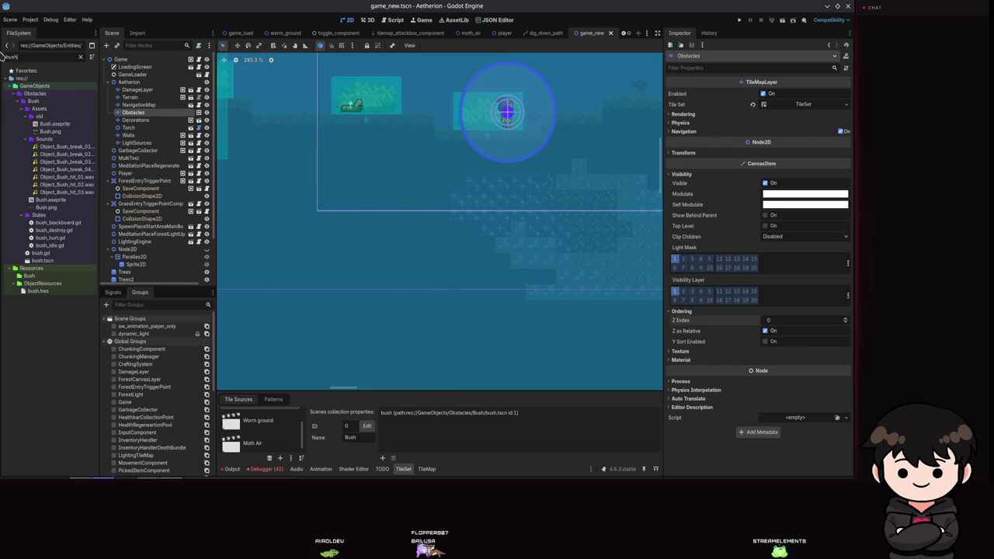
double_click(43, 260)
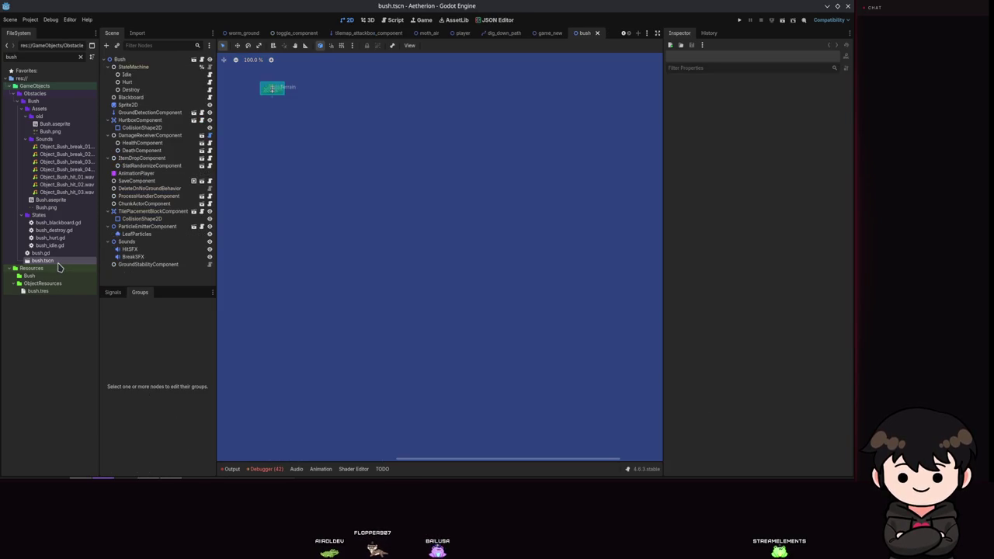
left_click(120, 59)
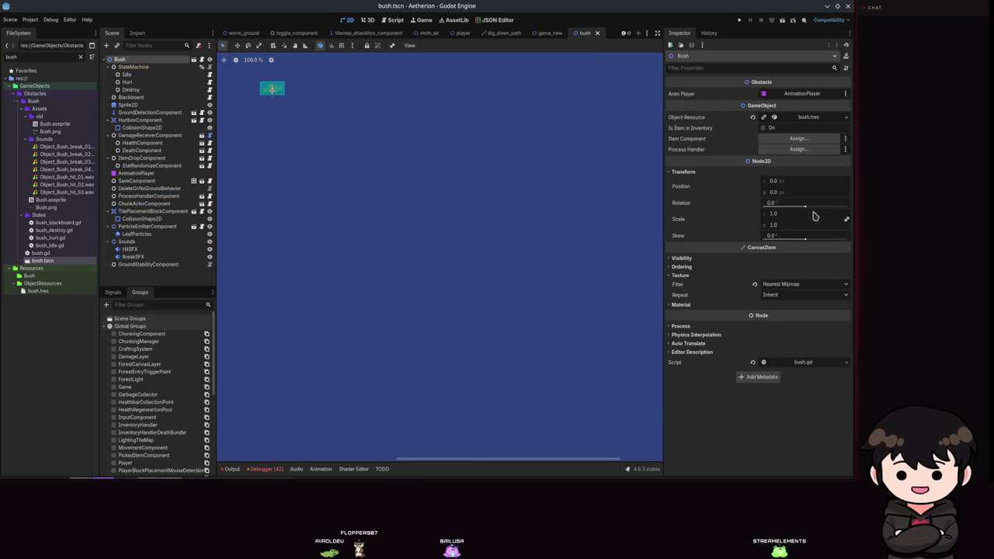
left_click(681, 258)
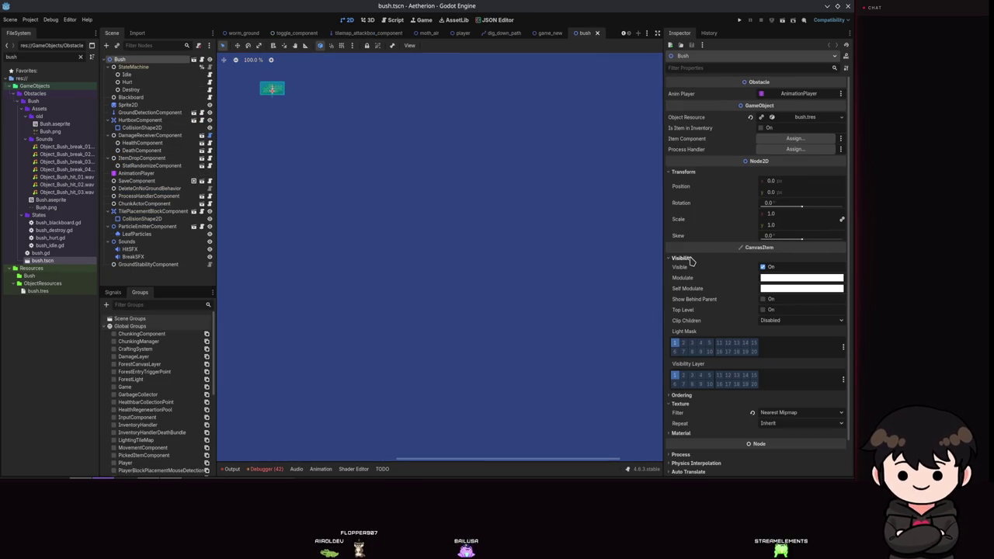
- Set the Bush root node's Z Index to -3 under Ordering and save bush.tscn
left_click(681, 258)
left_click(682, 266)
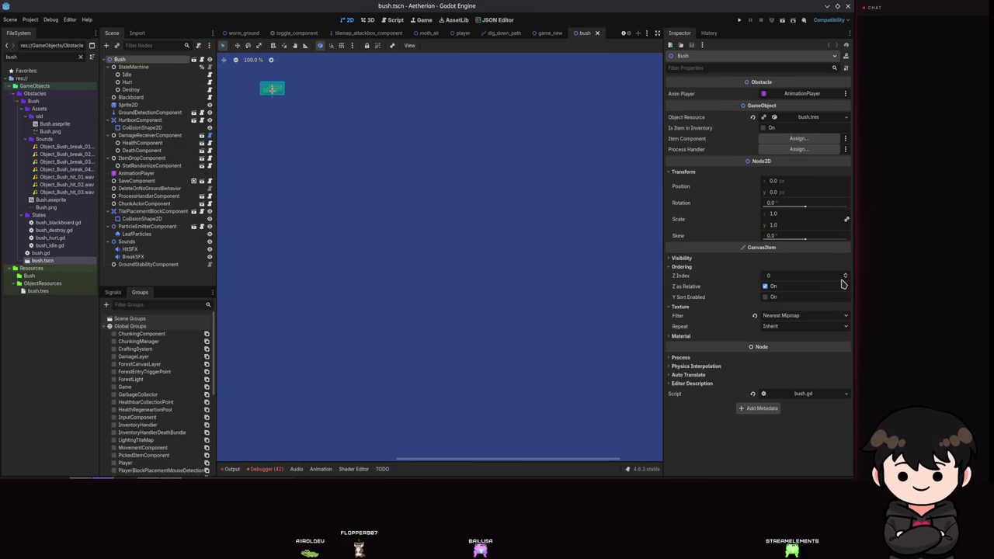
left_click(845, 279)
left_click(845, 280)
left_click(845, 280)
key("ctrl+s")
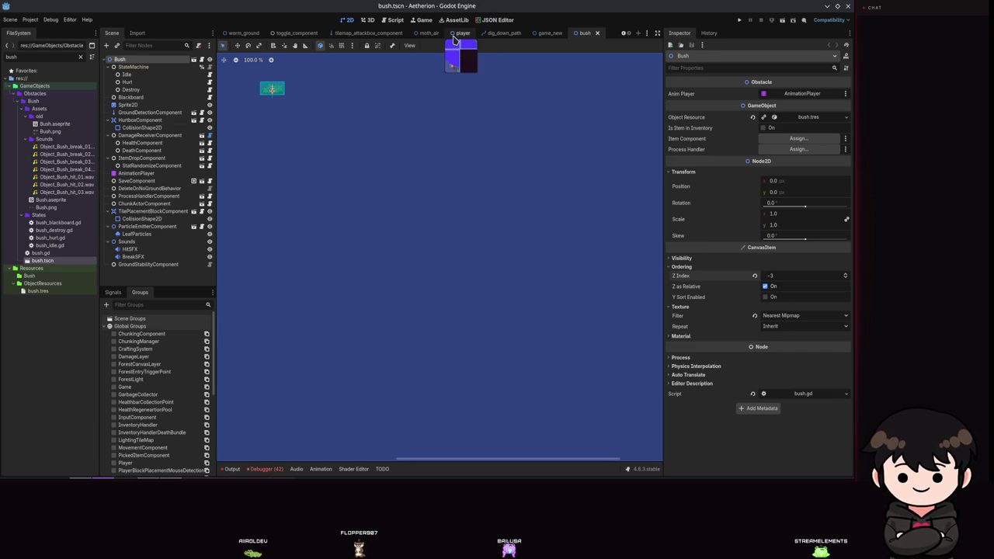
- Select the -999 z_index value in worm_ground_digging_start.gd and launch the game with F5
key("alt+Tab")
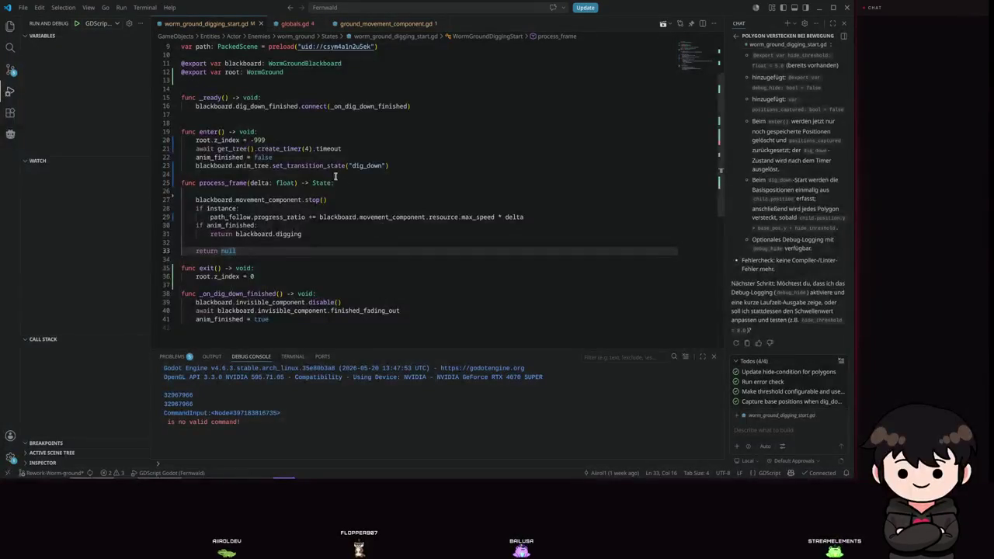
double_click(256, 140)
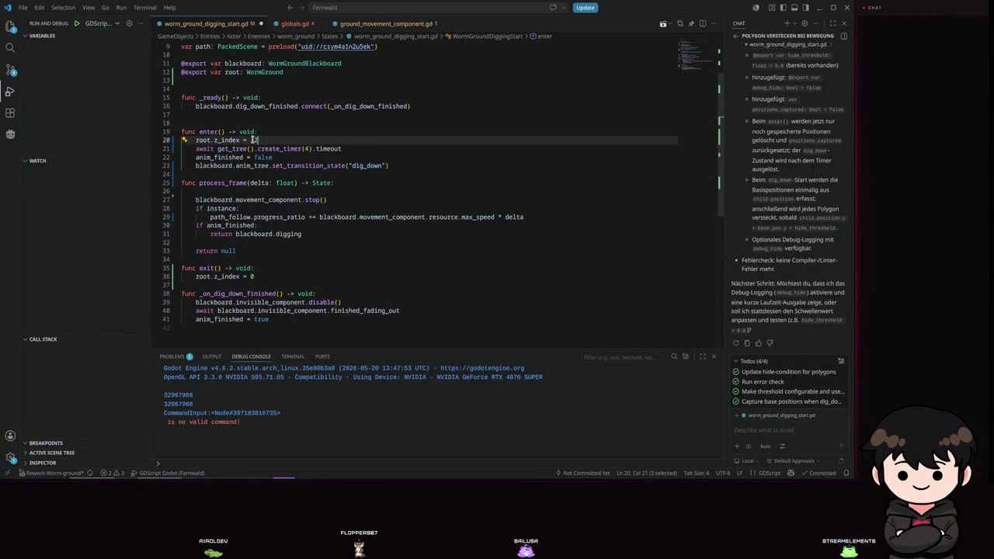
type("2")
key("F5")
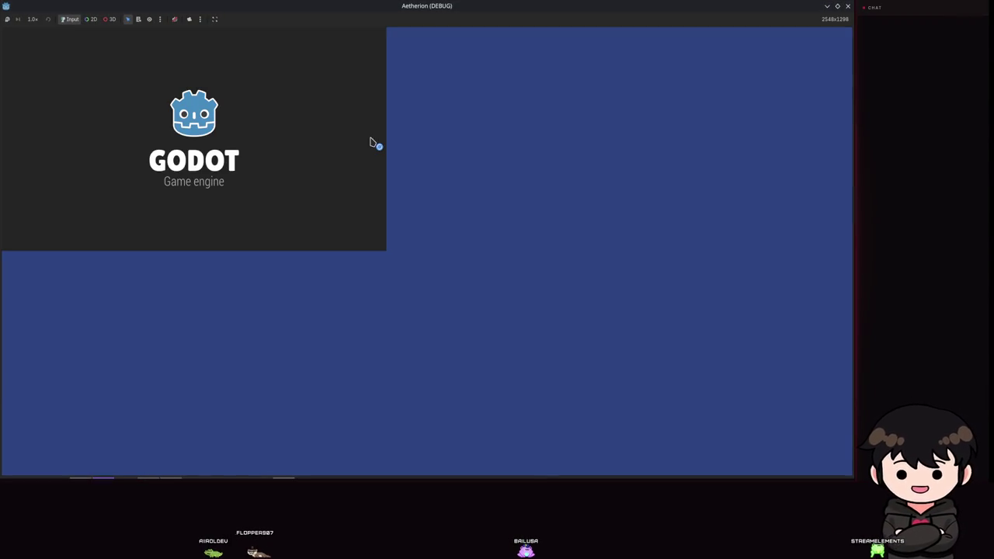
- Test the game from Spielstand 2, close it, then relaunch with root.z_index set to -2
key("space")
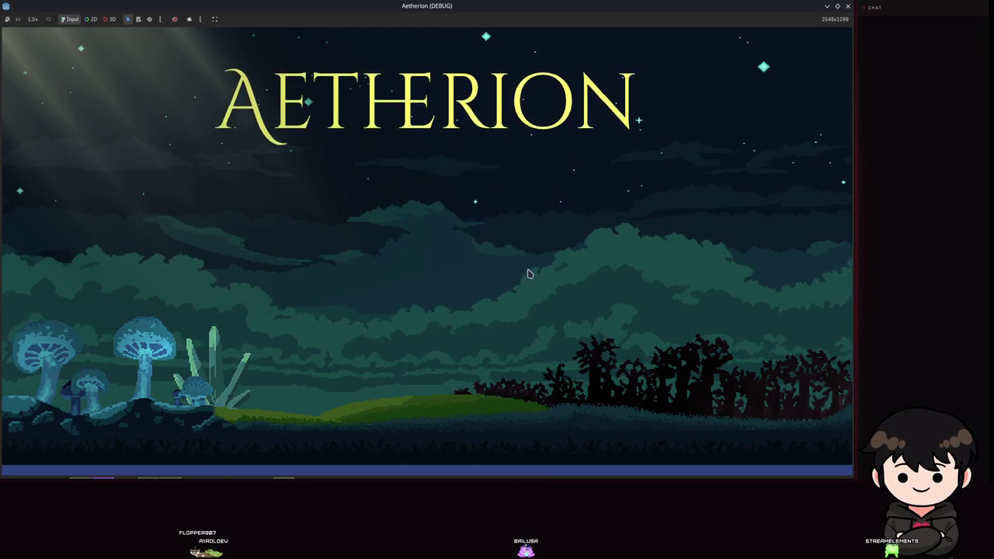
left_click(458, 244)
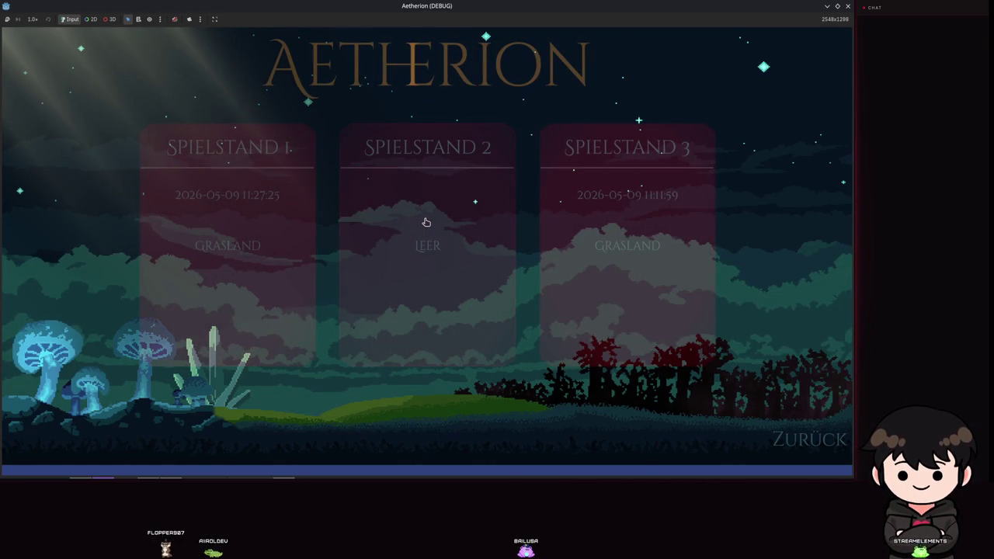
left_click(425, 222)
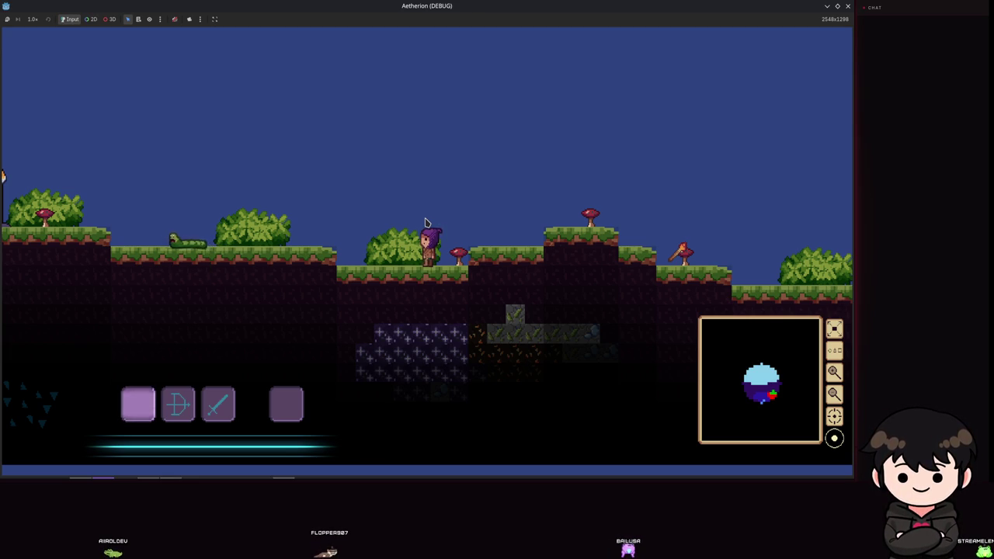
key("Escape")
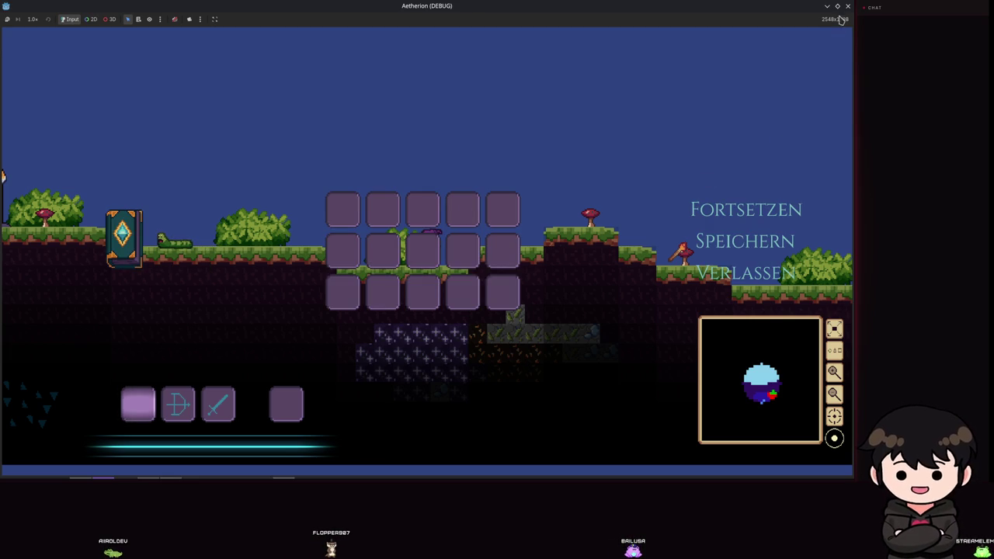
left_click(846, 5)
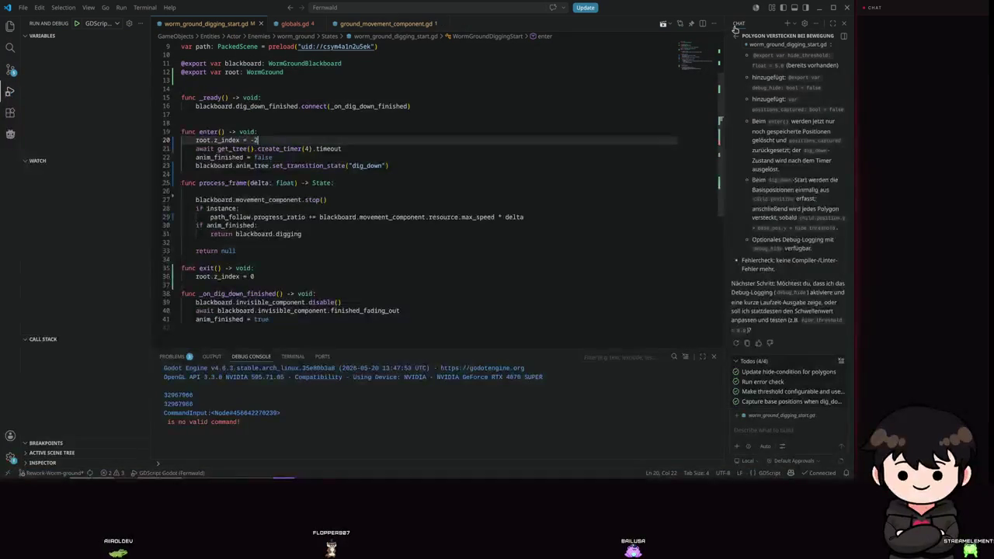
left_click(536, 154)
key("F5")
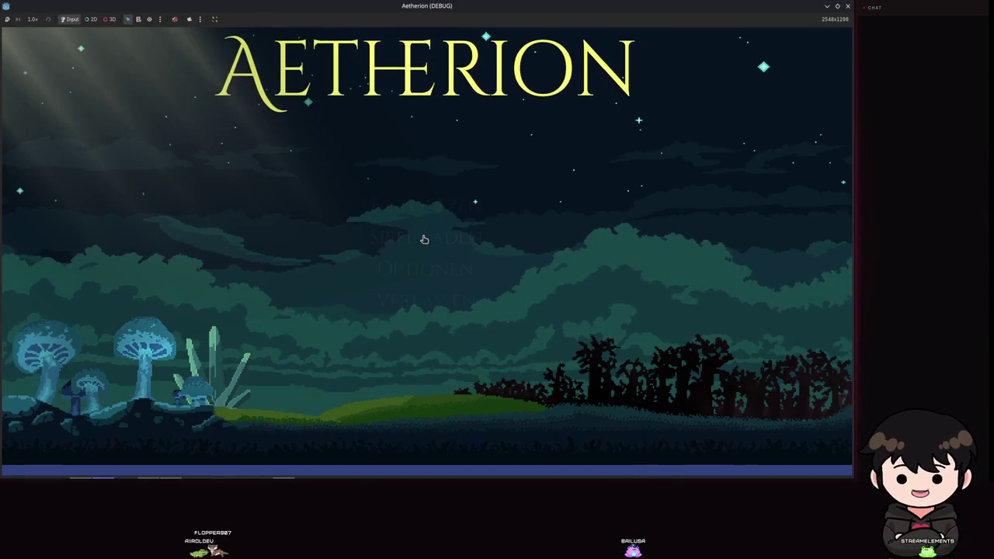
- Load Spielstand 2 and run right to the torch, switching to hotbar slot 2
left_click(423, 238)
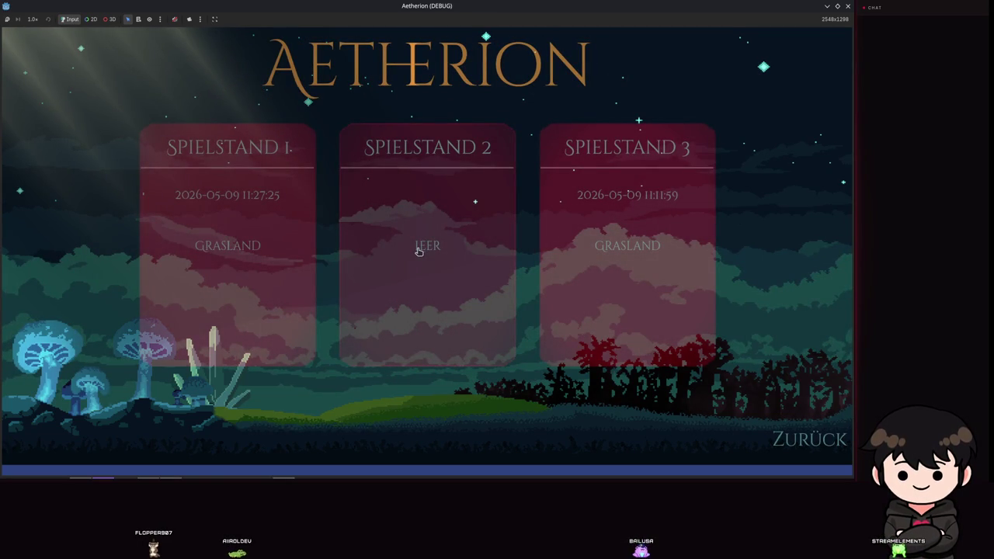
left_click(419, 250)
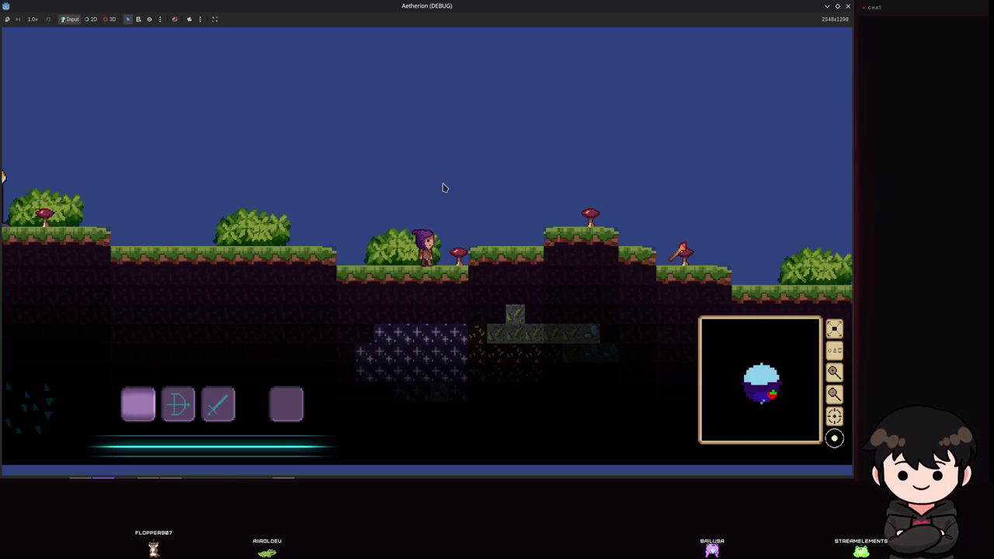
key("d")
key("space")
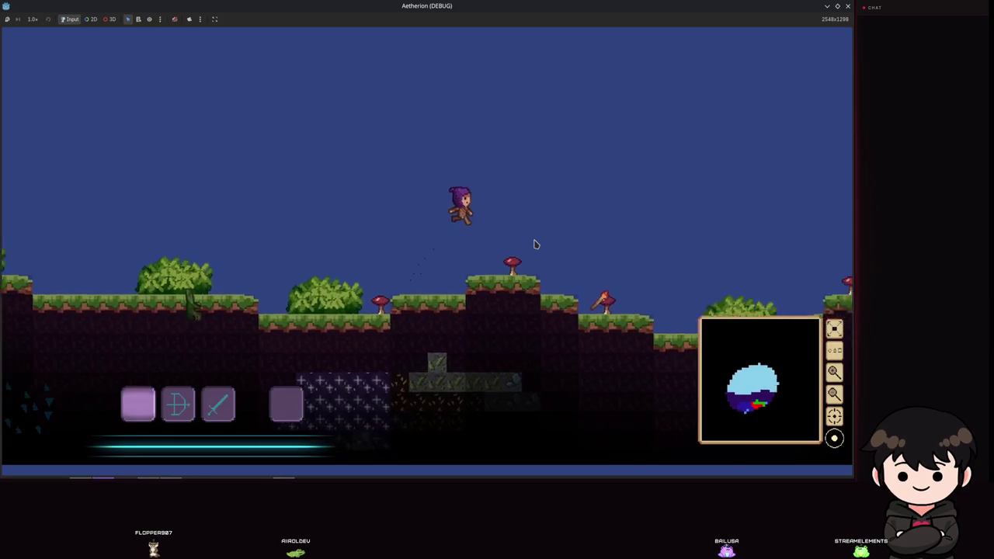
key("d")
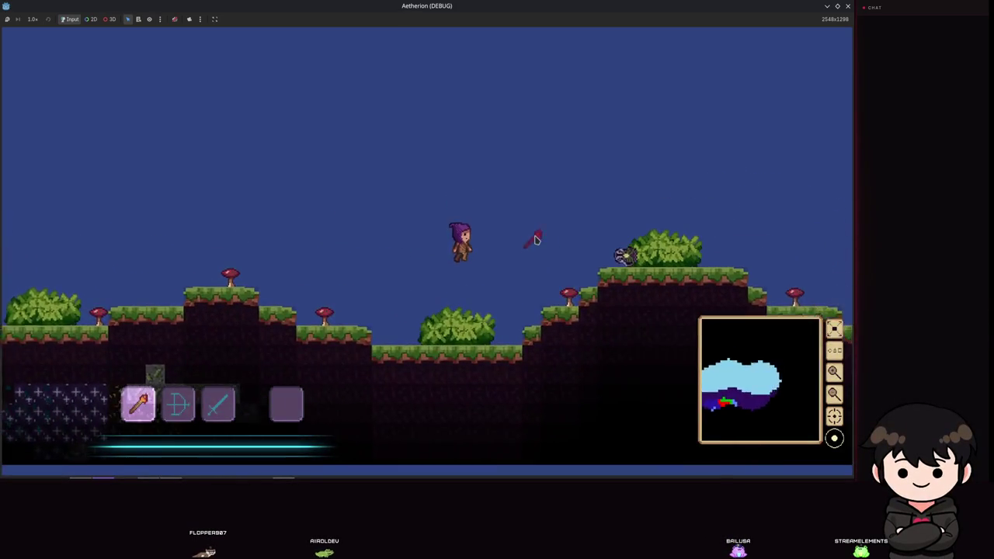
key("2")
- Run past the torch posts into the pit and back out, then pause and close the game
key("d")
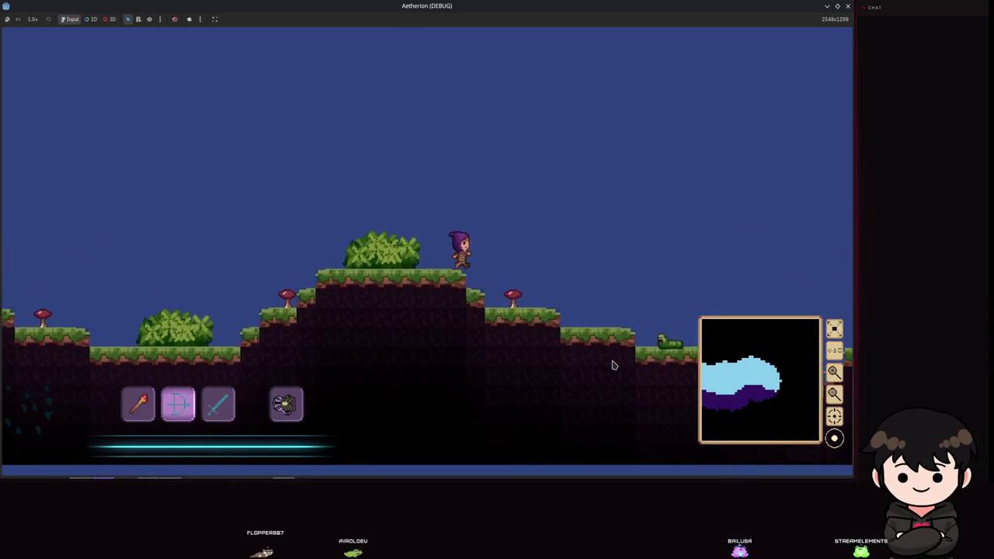
key("d")
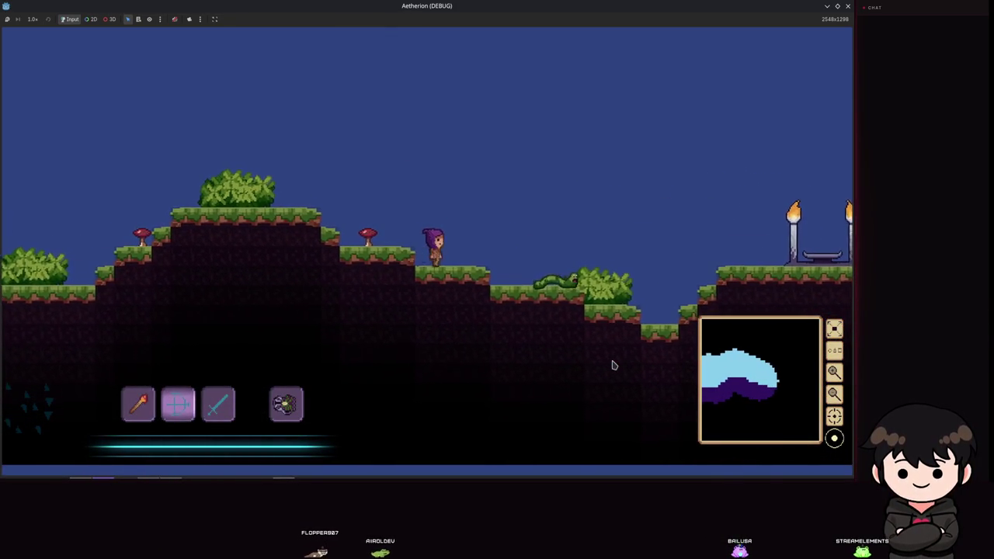
key("space")
key("d")
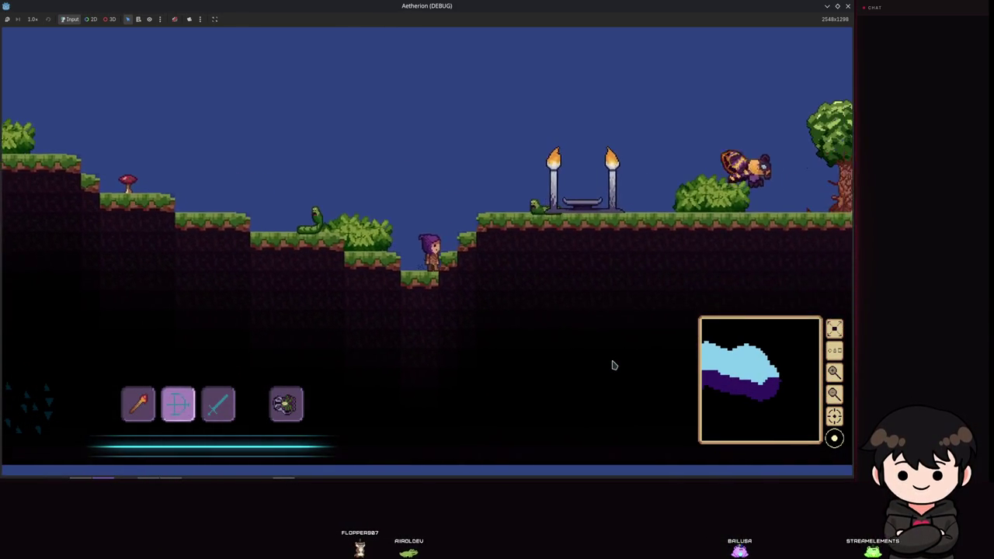
key("space")
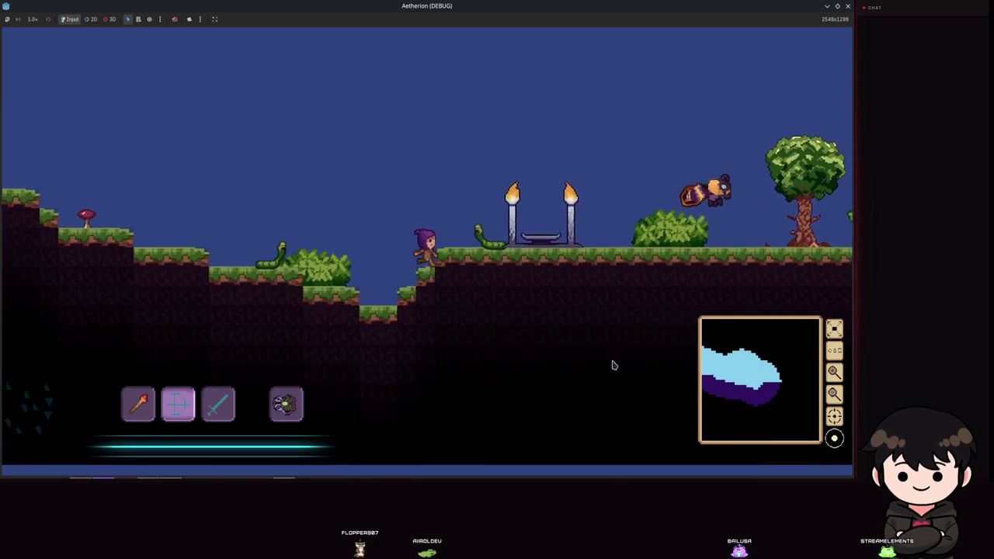
key("a")
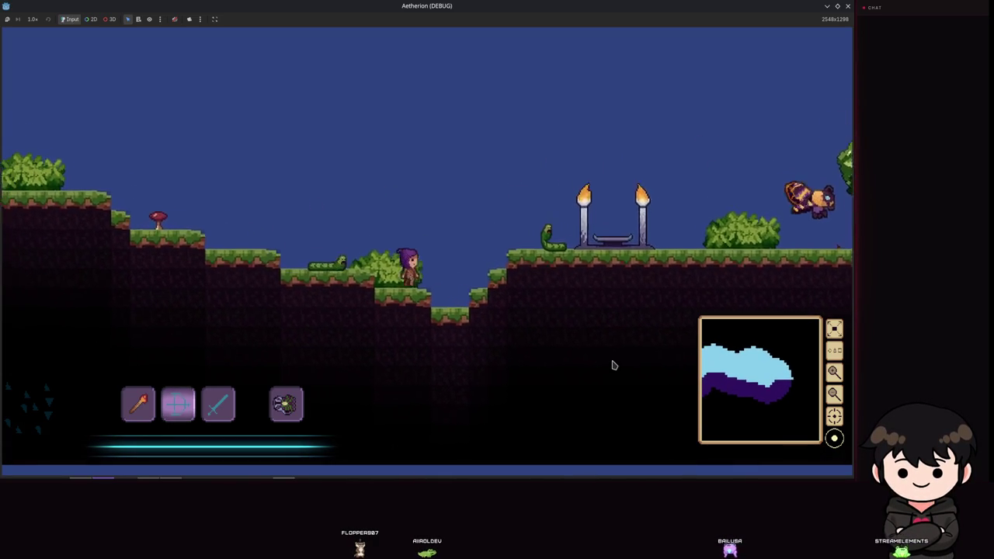
key("Escape")
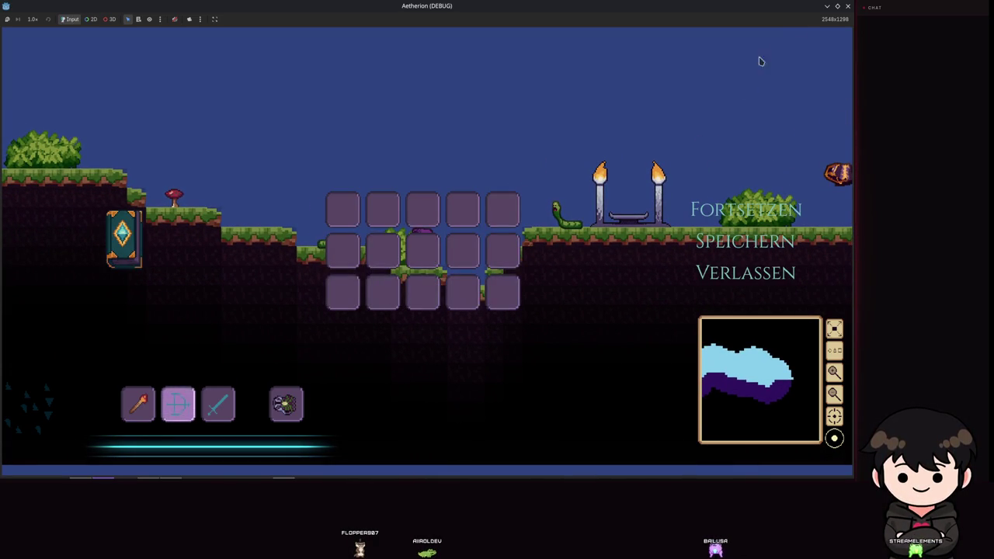
left_click(846, 6)
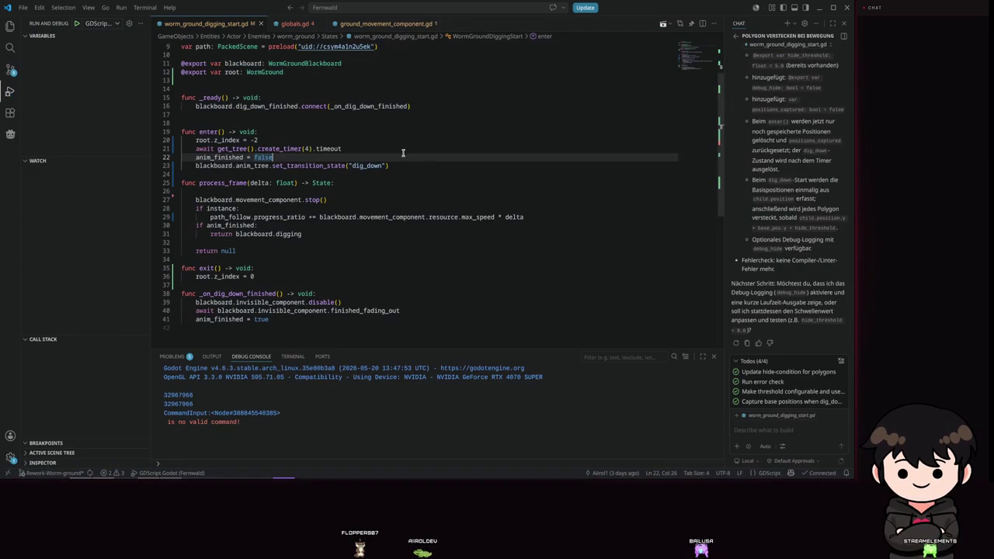
- Delete enter()'s 4-second create_timer await and process_frame's leading blank line, then return to Godot
mouse_move(346, 148)
left_mouse_down()
mouse_move(225, 140)
mouse_move(122, 153)
left_mouse_up()
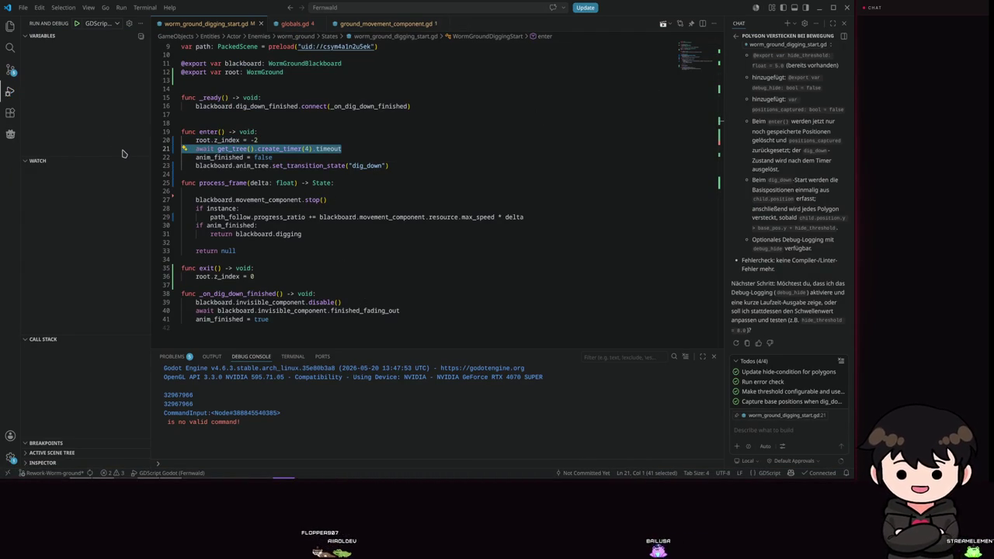
key("BackSpace")
key("BackSpace")
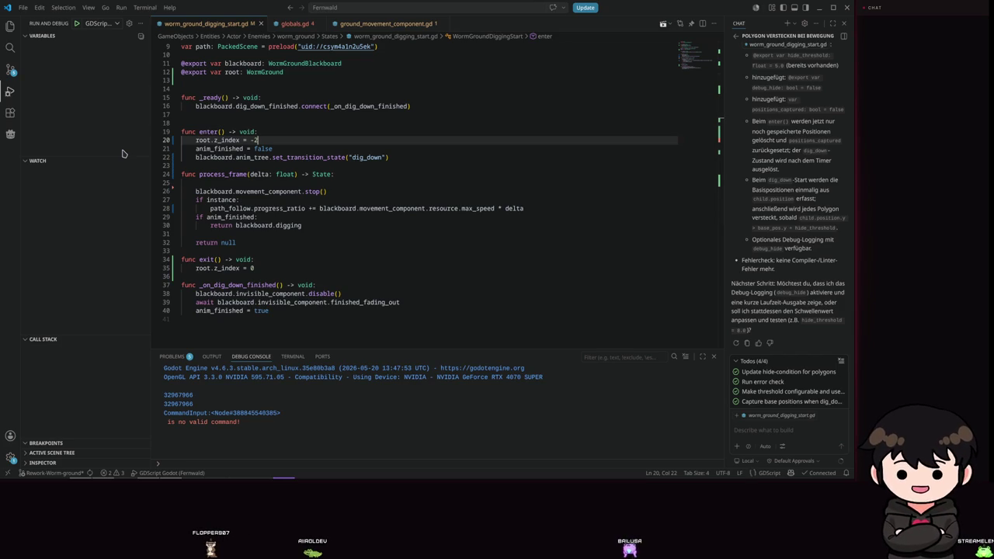
left_click(189, 189)
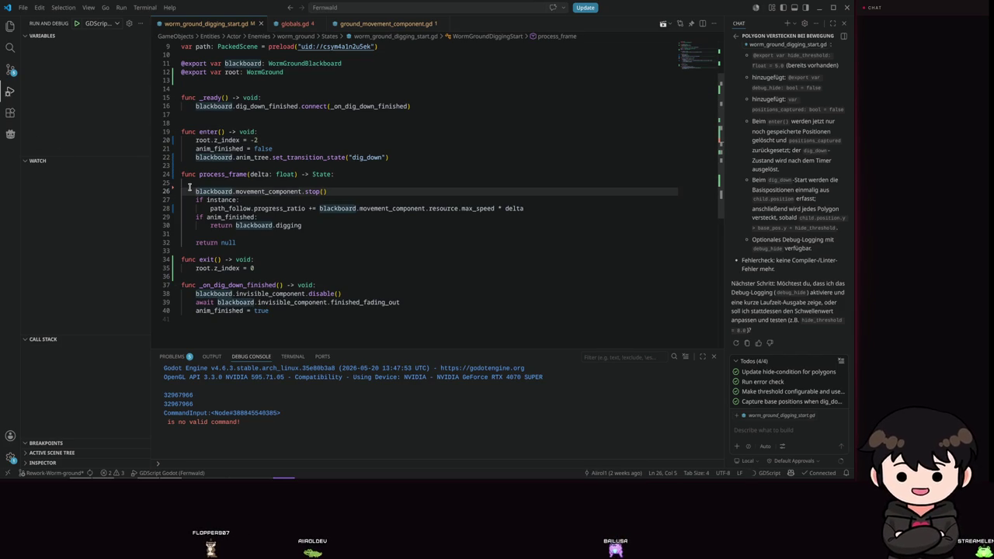
left_click(191, 184)
key("BackSpace")
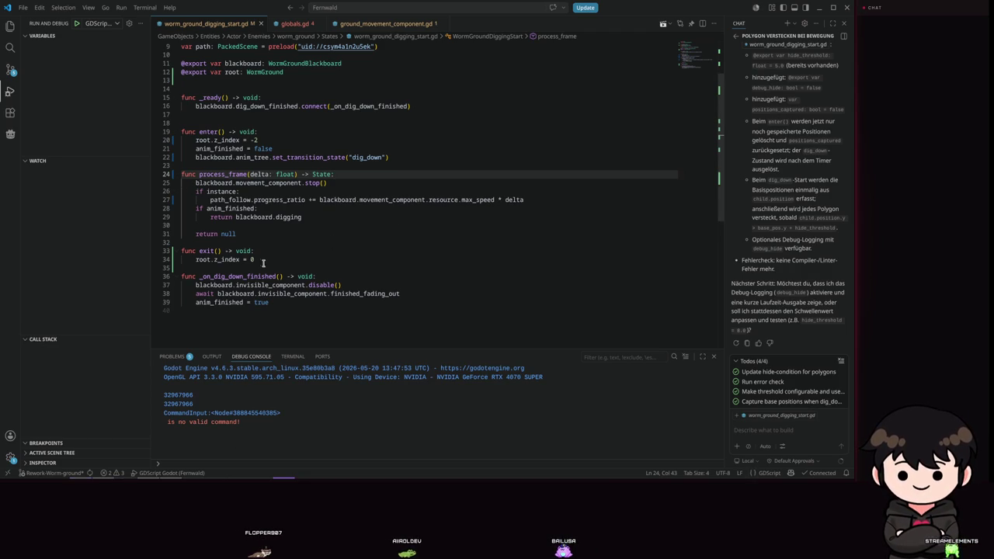
left_click_drag(255, 259, 247, 259)
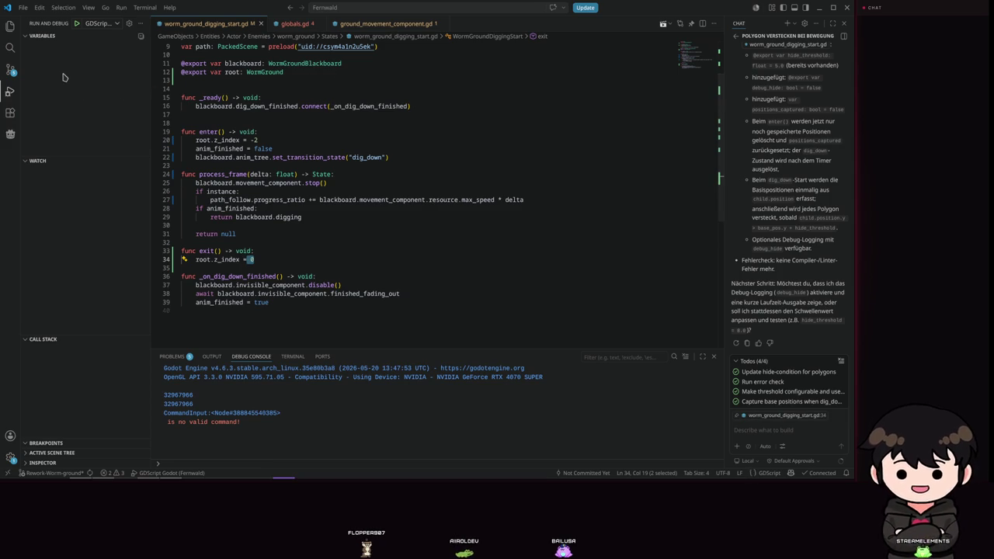
key("alt+Tab")
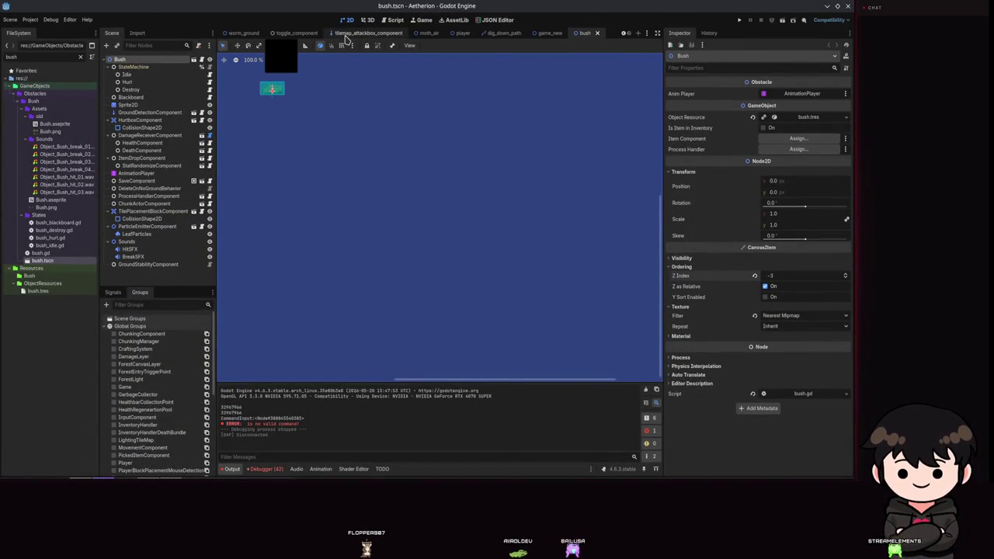
- Open the worm_ground scene and the Digging and DiggingStart state scripts in the code editor
left_click(243, 33)
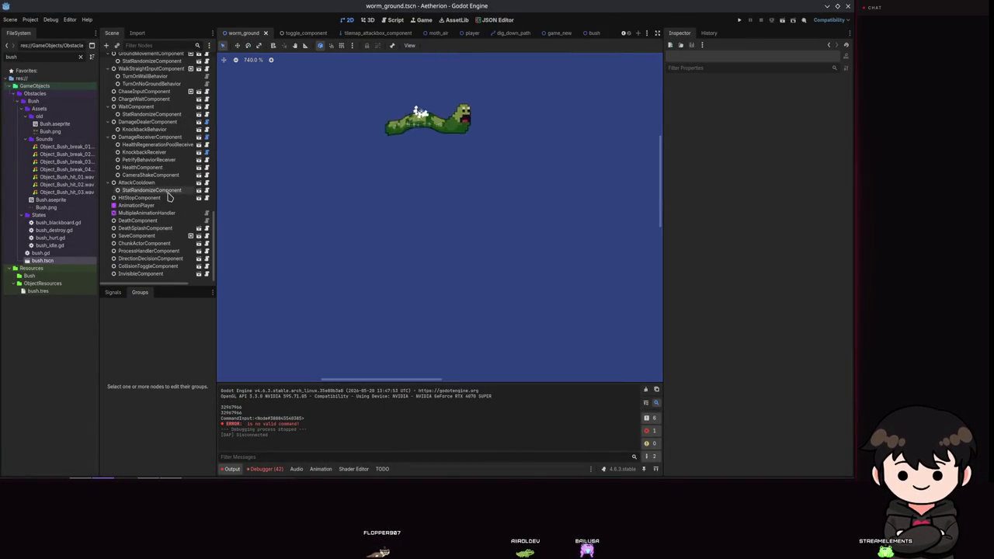
scroll(169, 196, "up", 5)
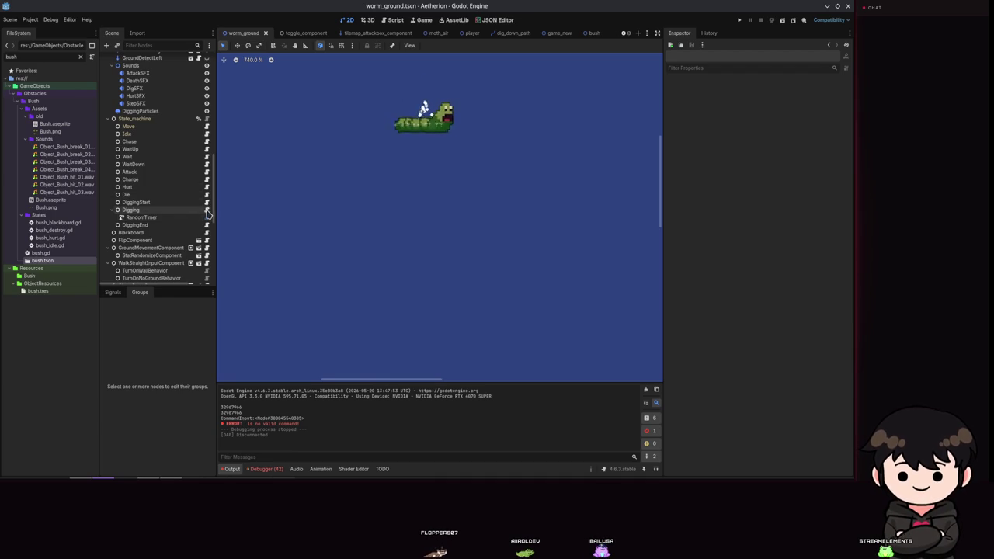
left_click(207, 210)
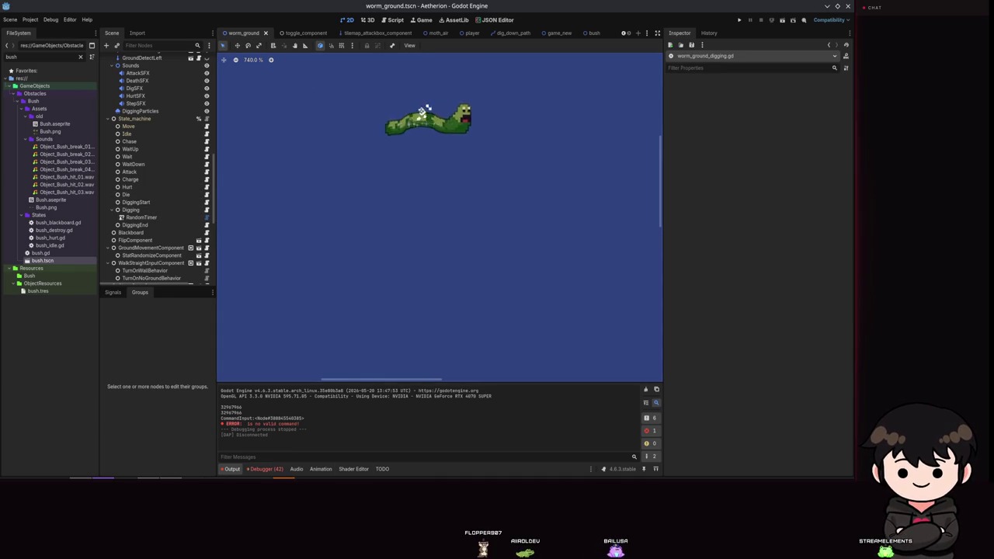
left_click(206, 202)
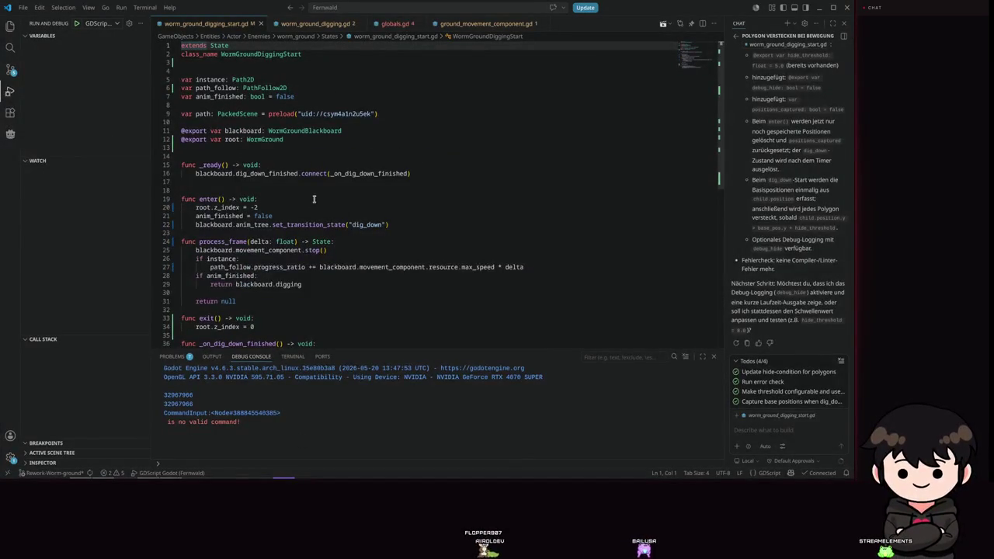
- Remove the root.z_index = 0 line and the exit() function from worm_ground_digging_start.gd, then save
left_click(295, 326)
key("shift+Home")
key("shift+Home")
key("BackSpace")
scroll(293, 303, "down", 1)
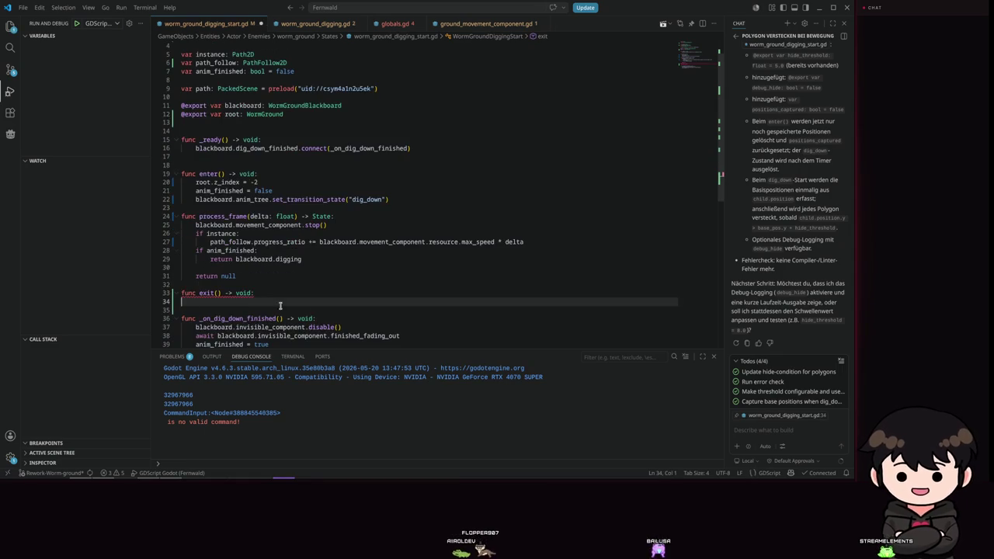
key("ctrl+shift+k")
key("ctrl+shift+k")
key("ctrl+s")
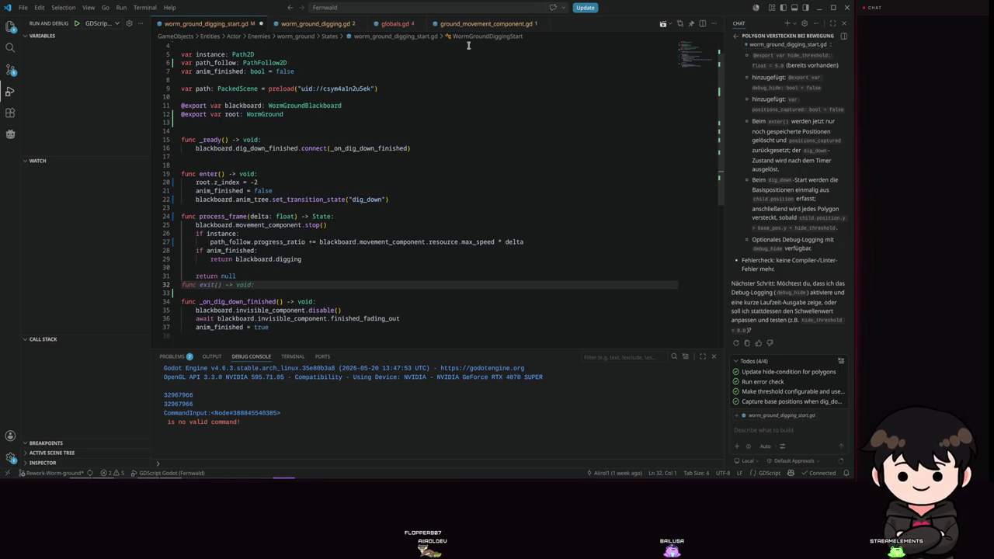
- Add root.z_index = 0 to enter() in worm_ground_digging.gd
left_click(317, 25)
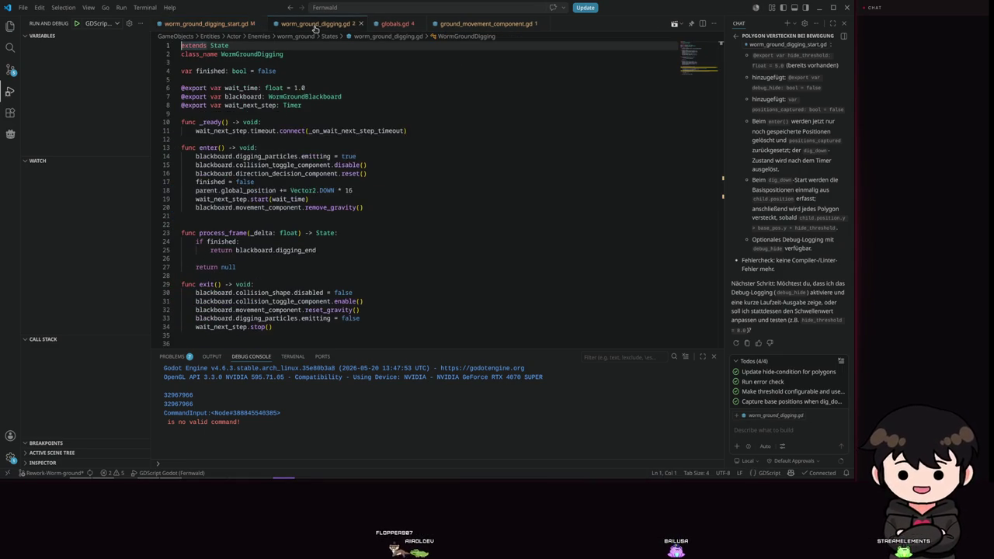
left_click(266, 146)
key("Return")
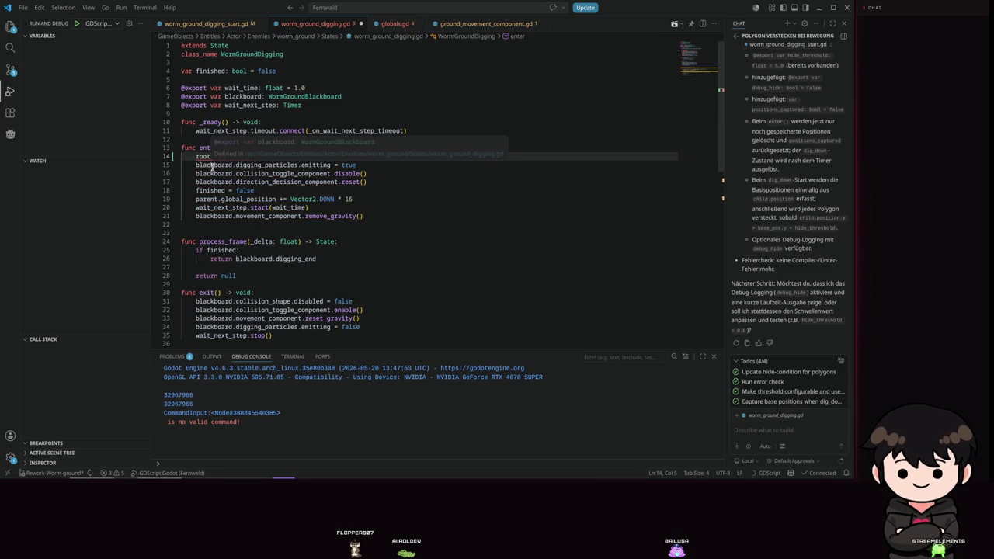
left_click(300, 206)
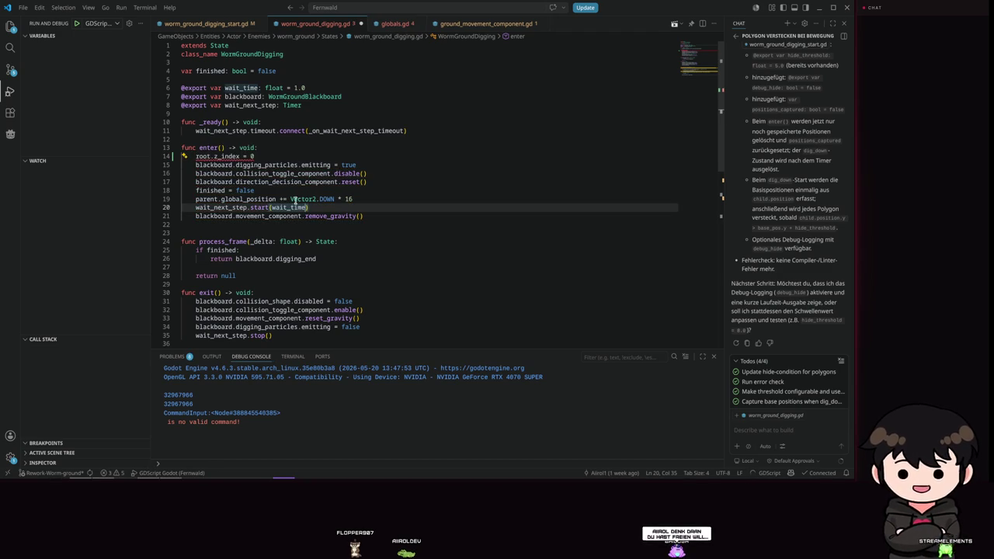
- Jump to the WormGroundBlackboard class definition, placing the caret after the last exported variable
left_click(291, 97, "ctrl")
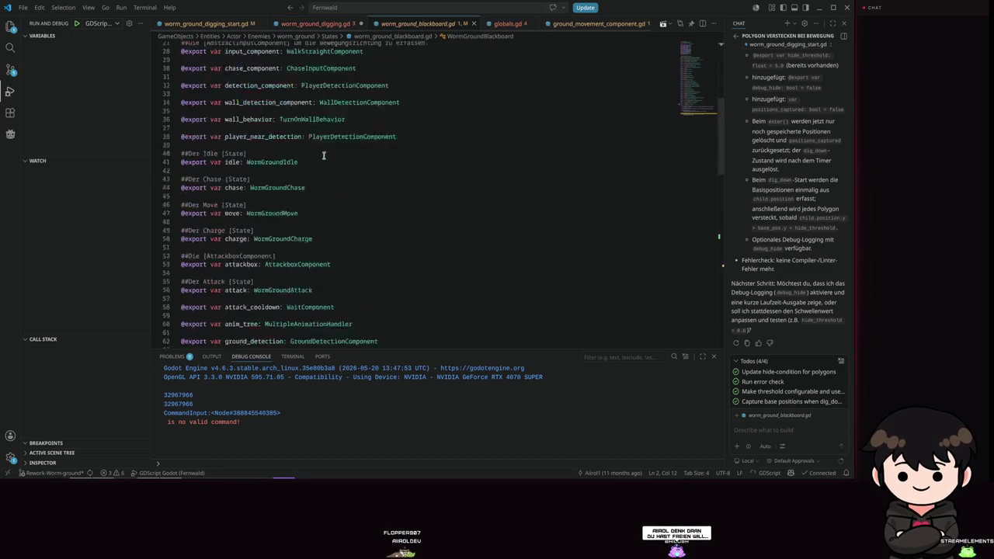
scroll(358, 255, "down", 10)
left_click(358, 251)
key("Down")
key("Down")
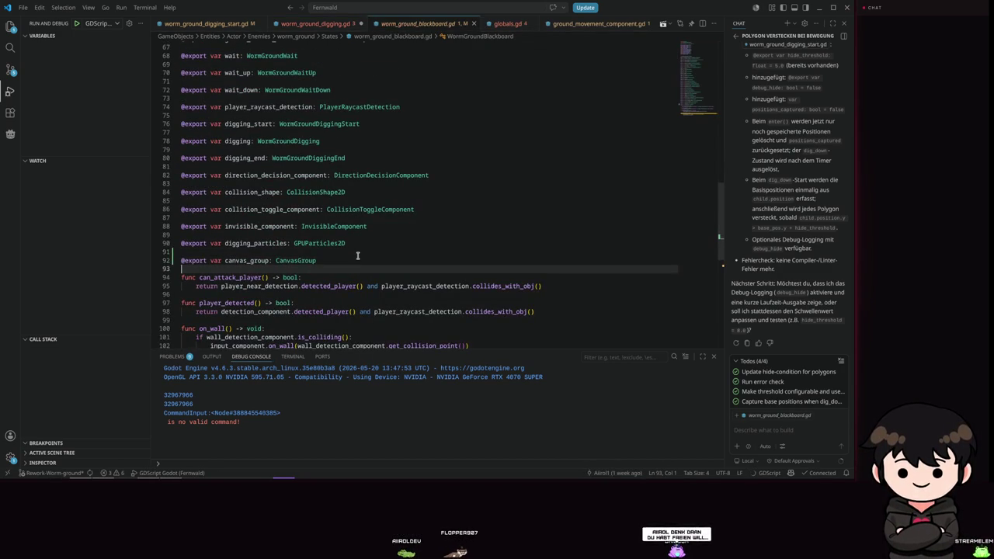
key("Return")
key("Return")
key("Return")
key("Up")
key("Up")
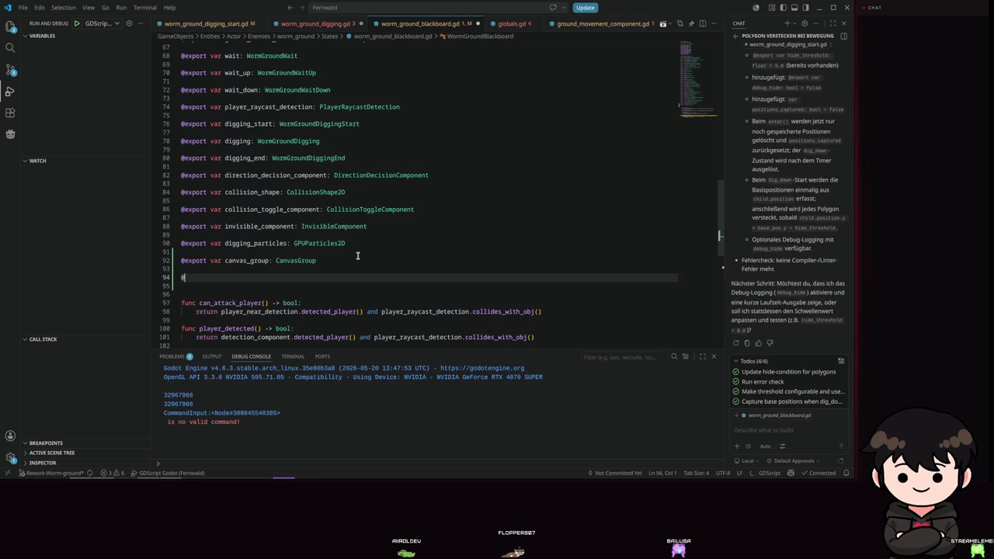
type("@exo")
type("o")
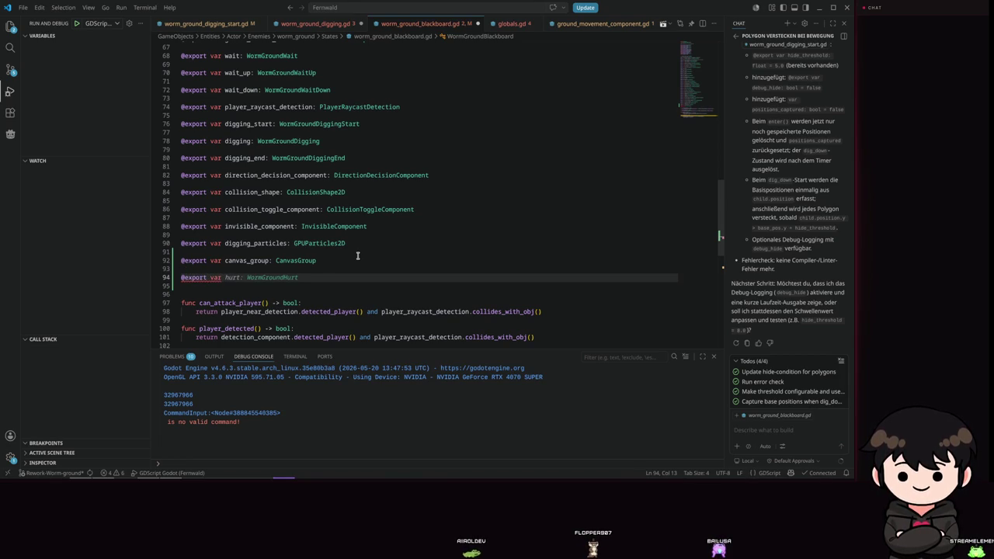
type("root: WormGround")
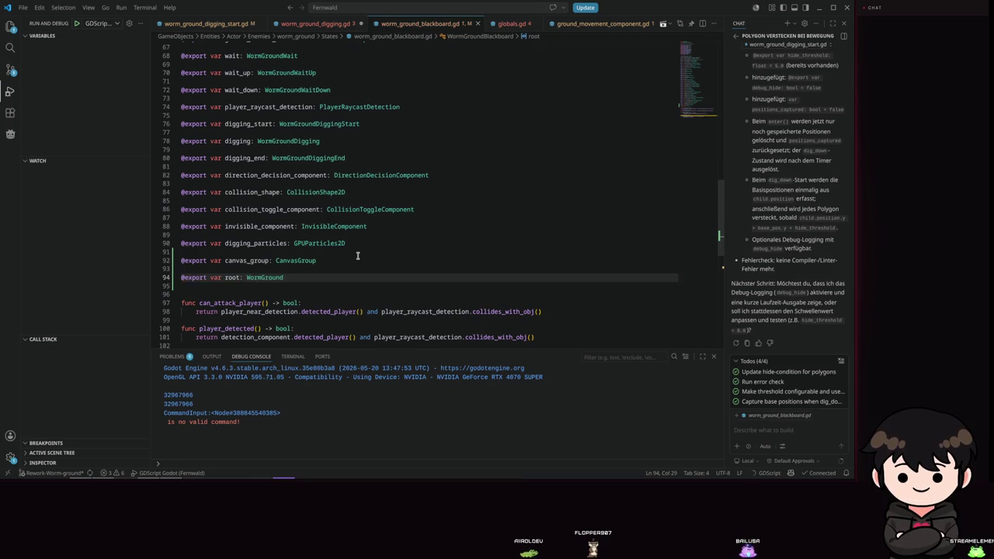
key("ctrl+s")
key("ctrl+Tab")
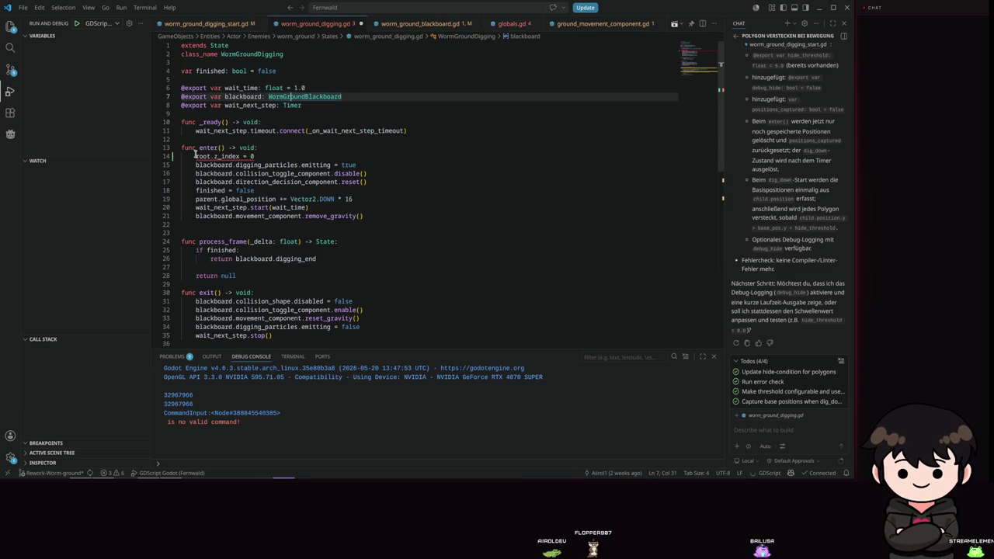
- Change the digging script's enter() line to blackboard.root.z_index = 0 and save
left_click(194, 156)
key("BackSpace")
key("BackSpace")
type("ckbo")
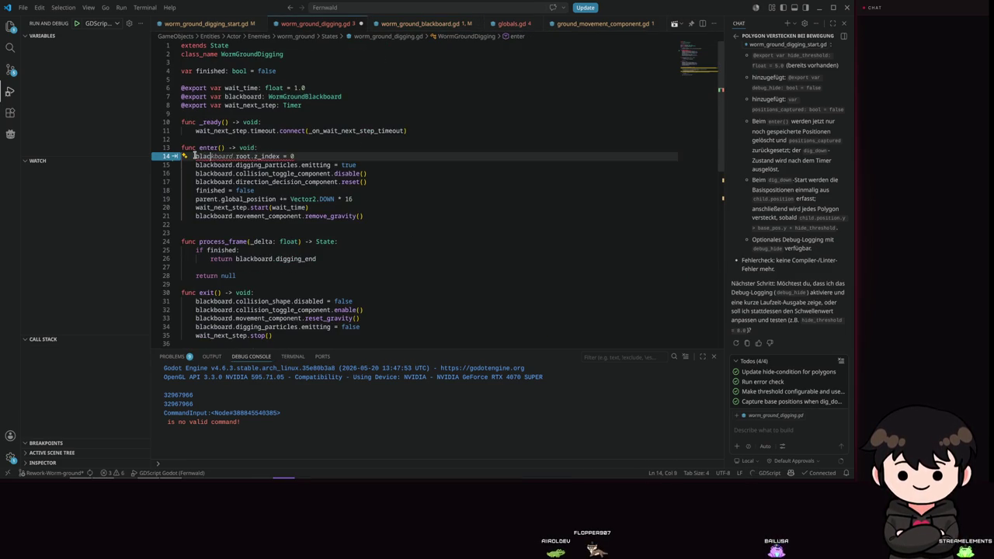
key("Tab")
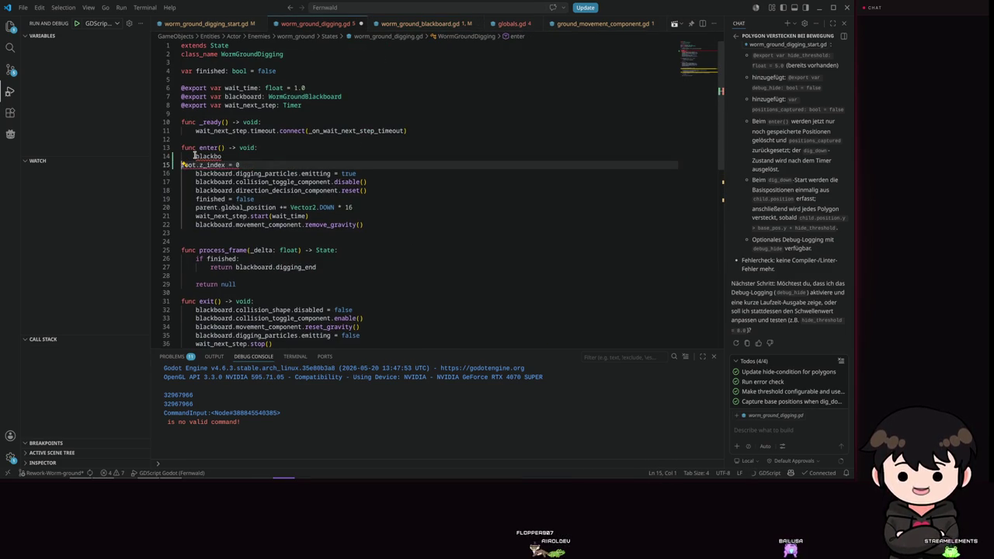
key("Right")
key("ctrl+s")
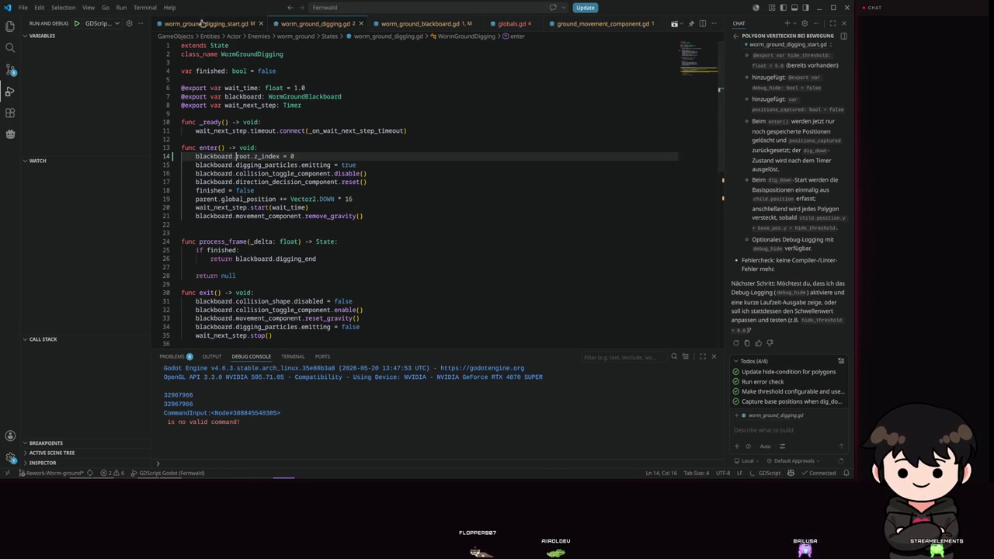
- In the digging-start script, delete the root export and prefix root.z_index with blackboard
left_click(202, 23)
scroll(265, 270, "up", 2)
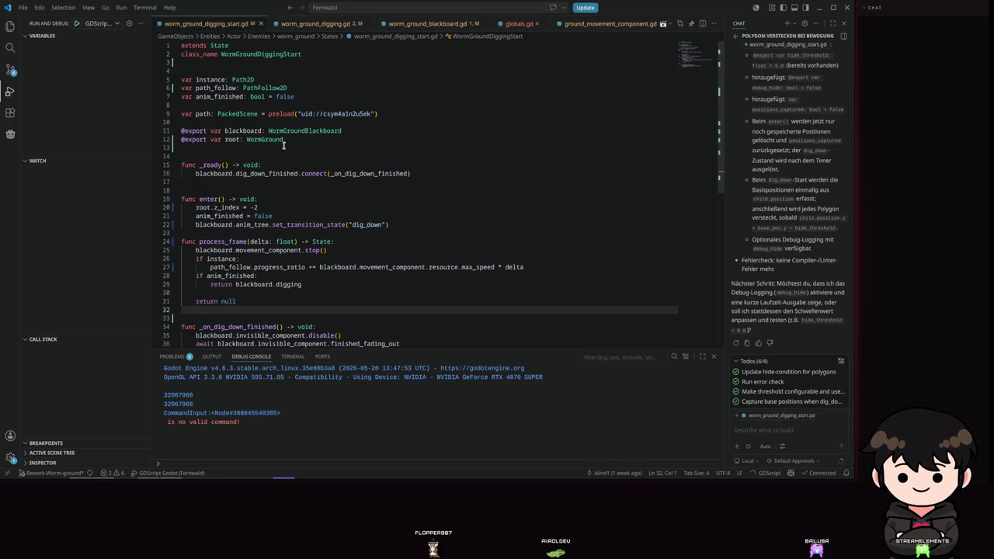
left_click_drag(346, 130, 310, 140)
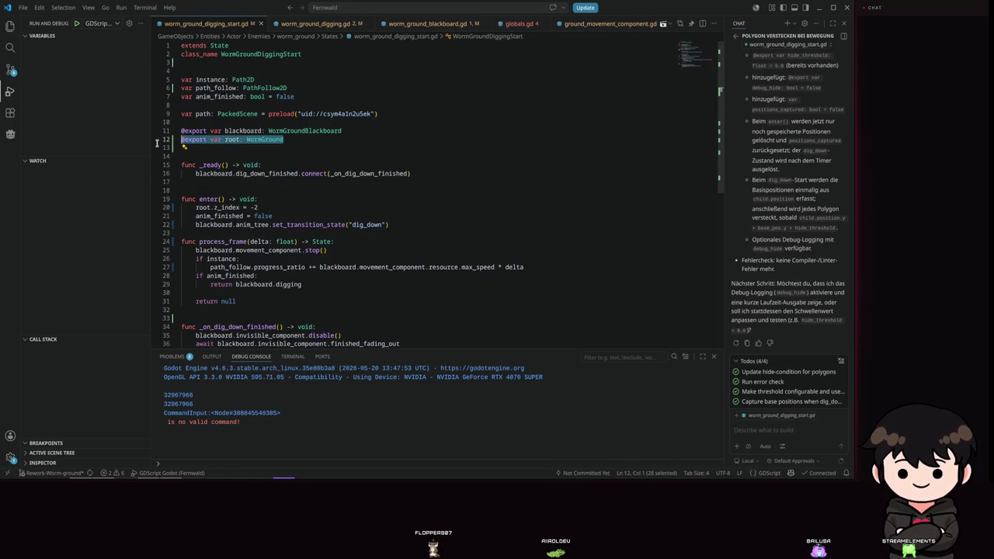
key("BackSpace")
left_click(195, 199)
type("blackboard.")
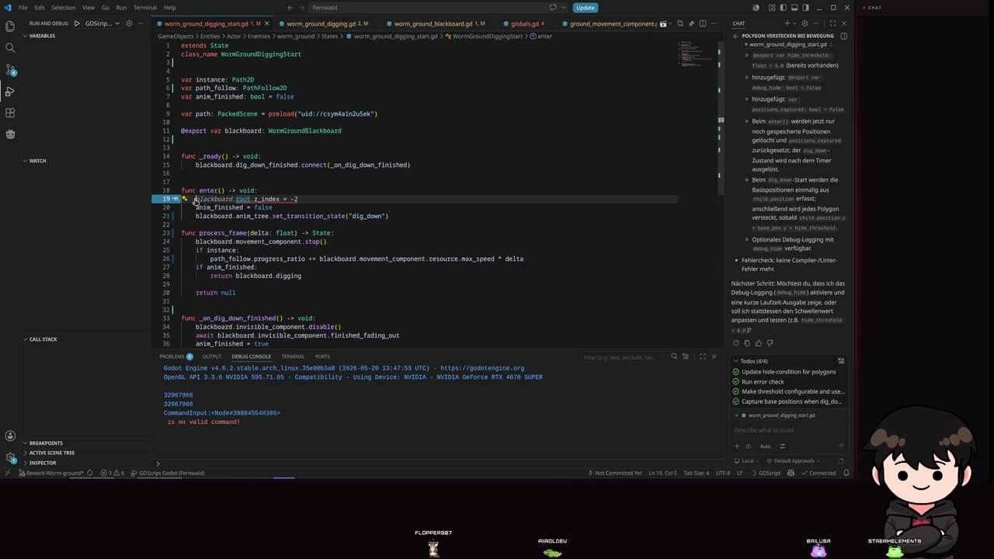
scroll(355, 198, "down", 6)
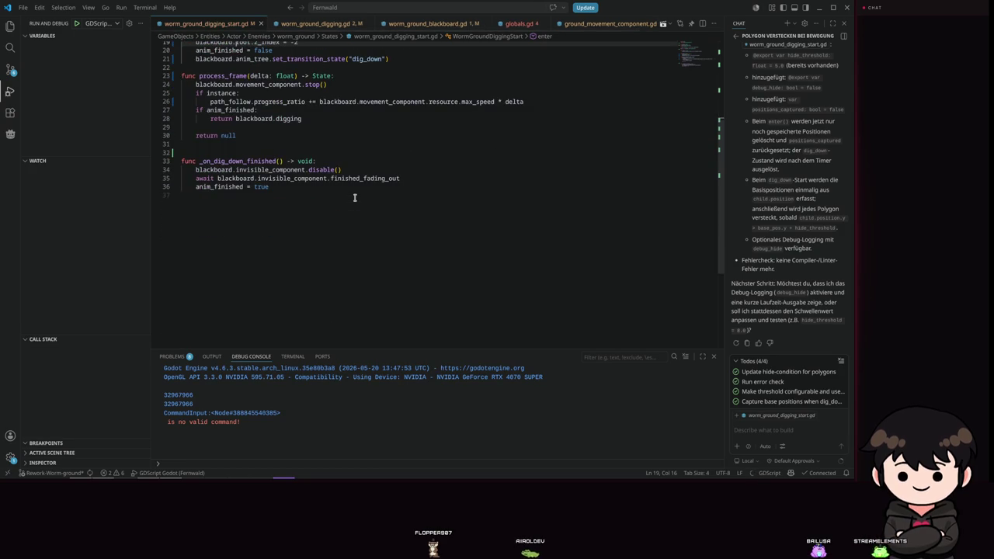
scroll(353, 193, "up", 1)
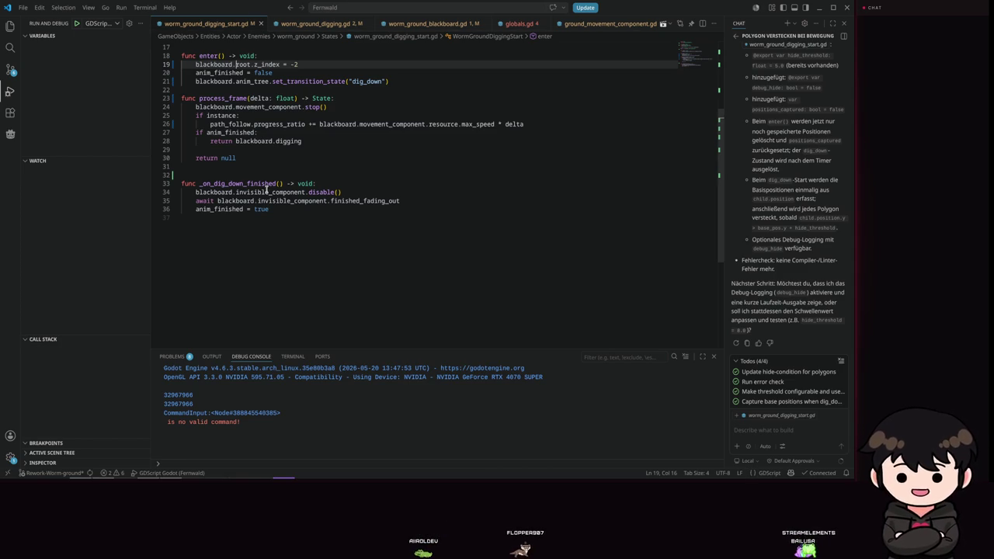
- Check the root export in worm_ground_blackboard.gd, then return to worm_ground_digging.gd
left_click(326, 8)
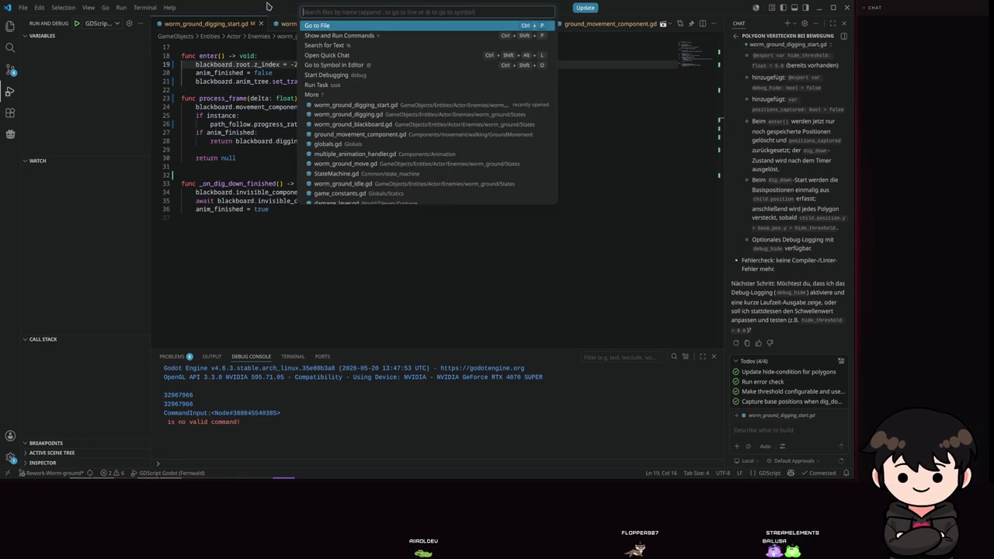
key("Escape")
left_click(307, 24)
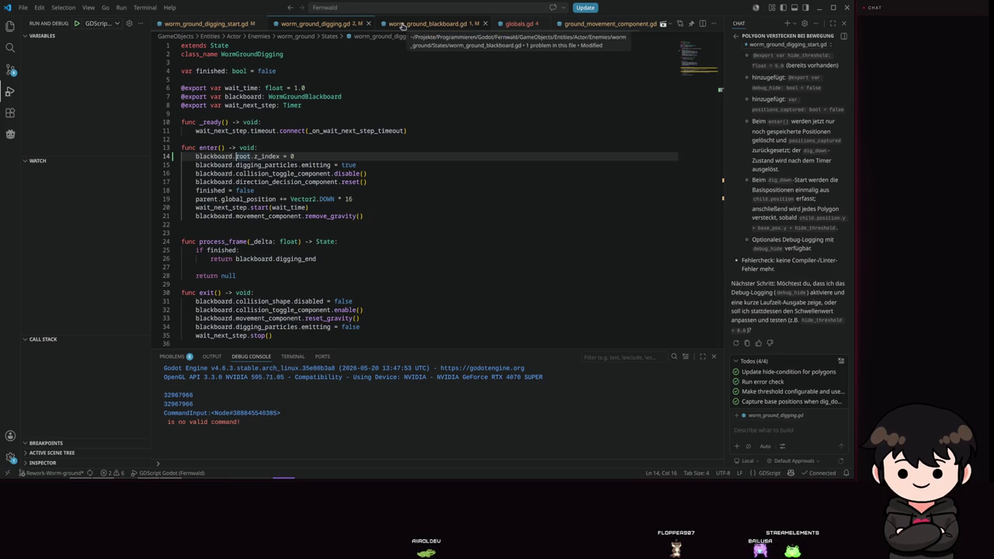
scroll(432, 180, "down", 4)
scroll(428, 201, "up", 4)
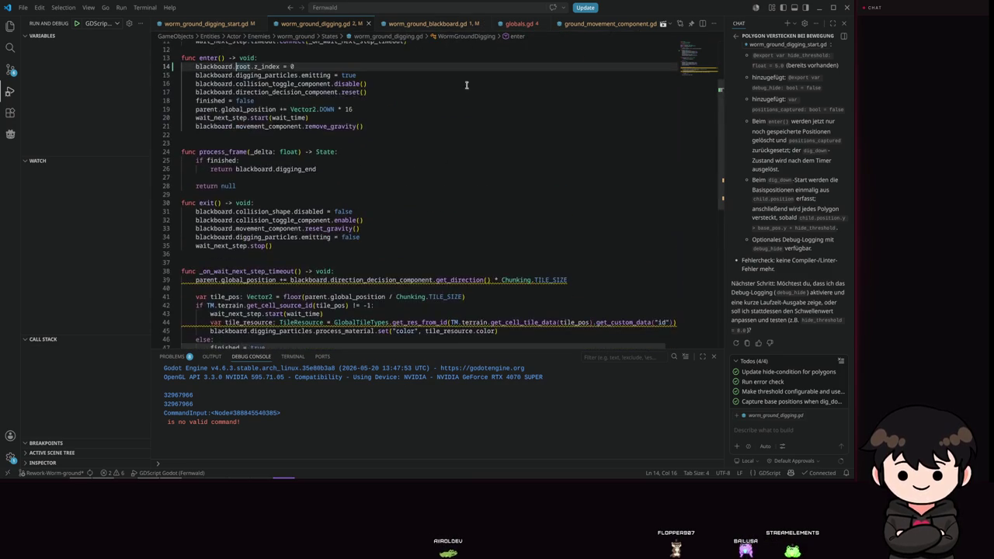
left_click(442, 25)
scroll(471, 192, "down", 4)
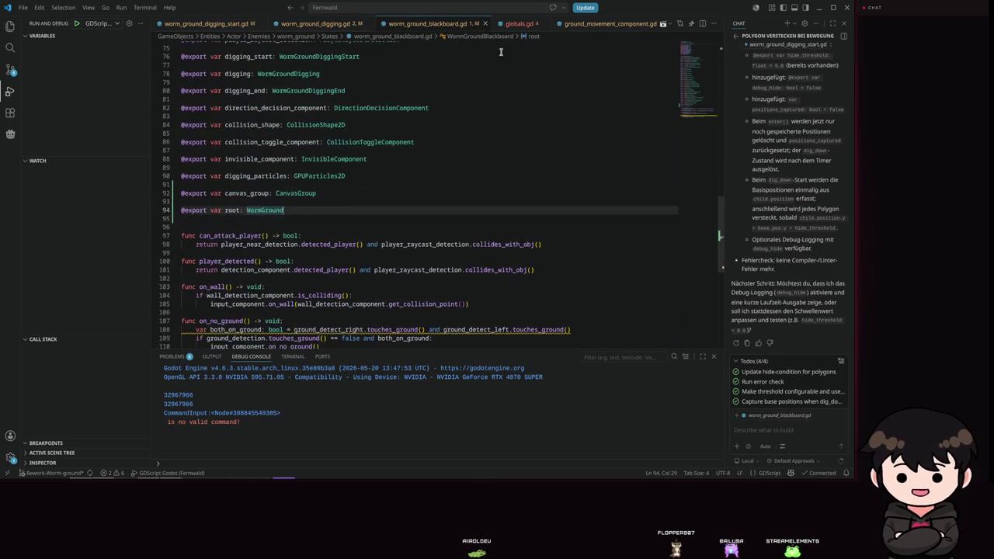
left_click(285, 23)
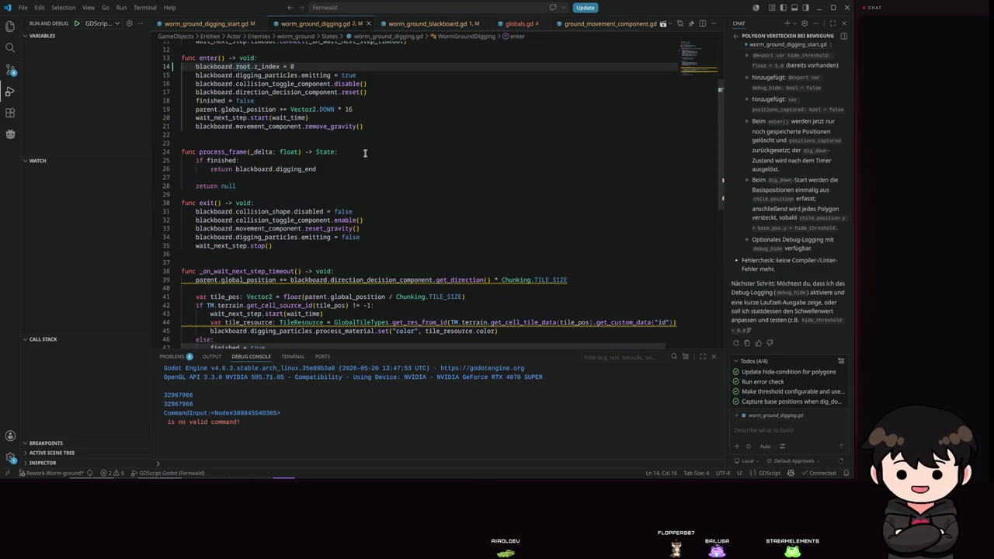
- Add blackboard.root.z_index = -2 to enter() in worm_ground_digging_end.gd
left_click(819, 7)
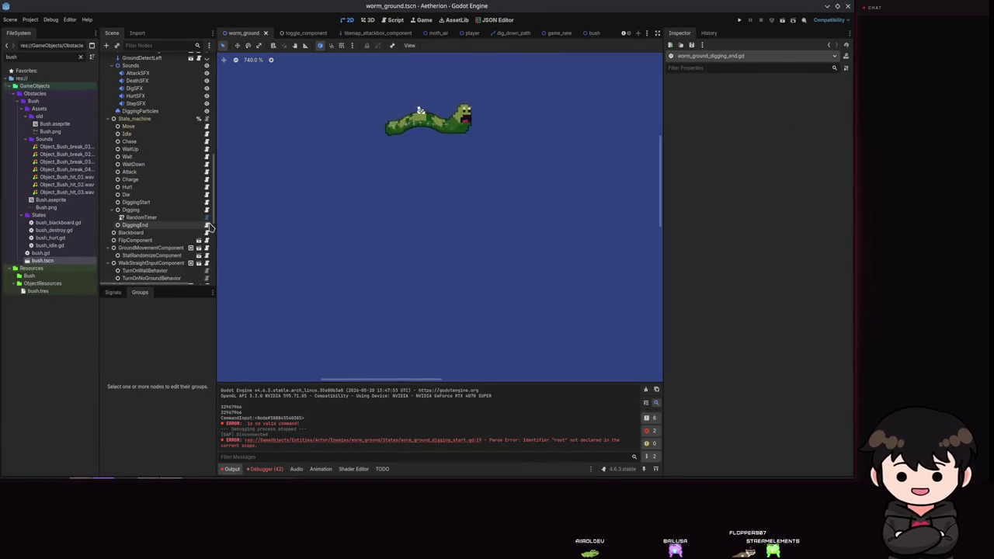
key("alt+Tab")
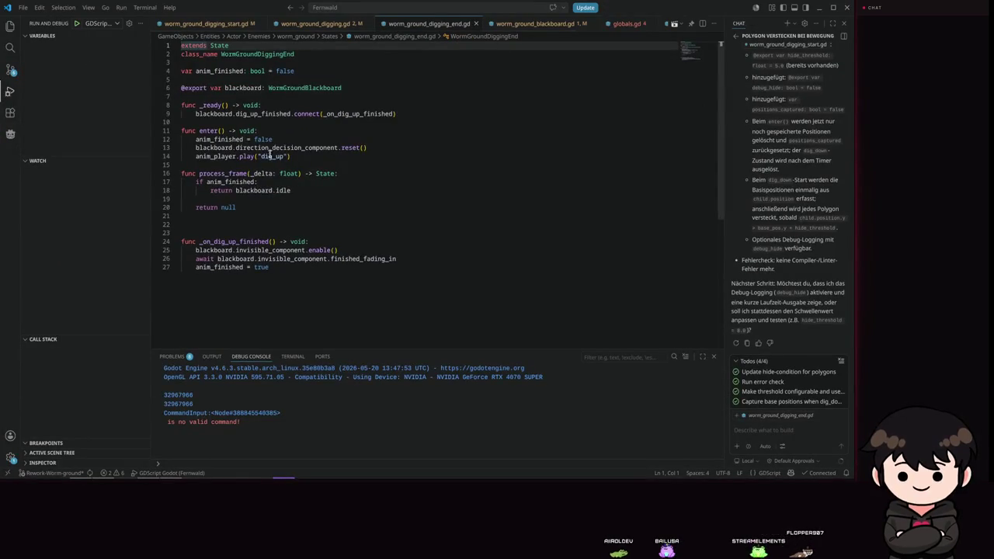
left_click(282, 133)
key("Return")
type("l")
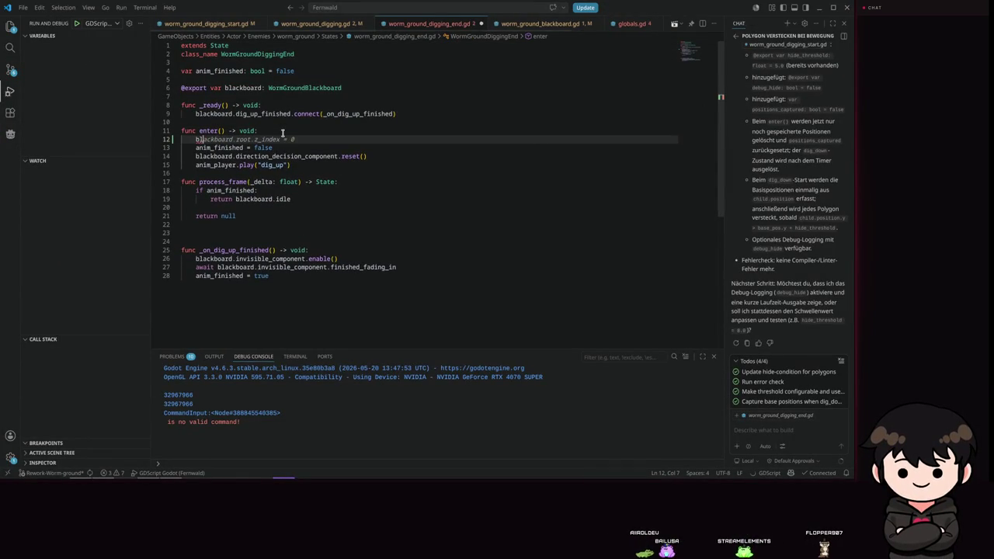
type("ackboard.root.z_index = -2")
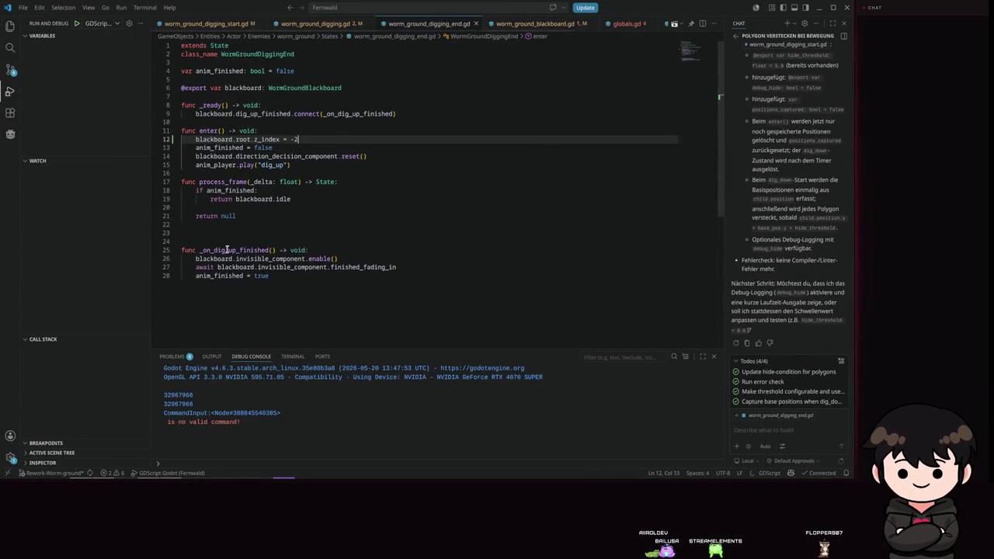
- Add an exit() function resetting blackboard.root.z_index to 0, then run the game with F5
left_click(223, 241)
key("Return")
key("Return")
key("Up")
key("Up")
type("f")
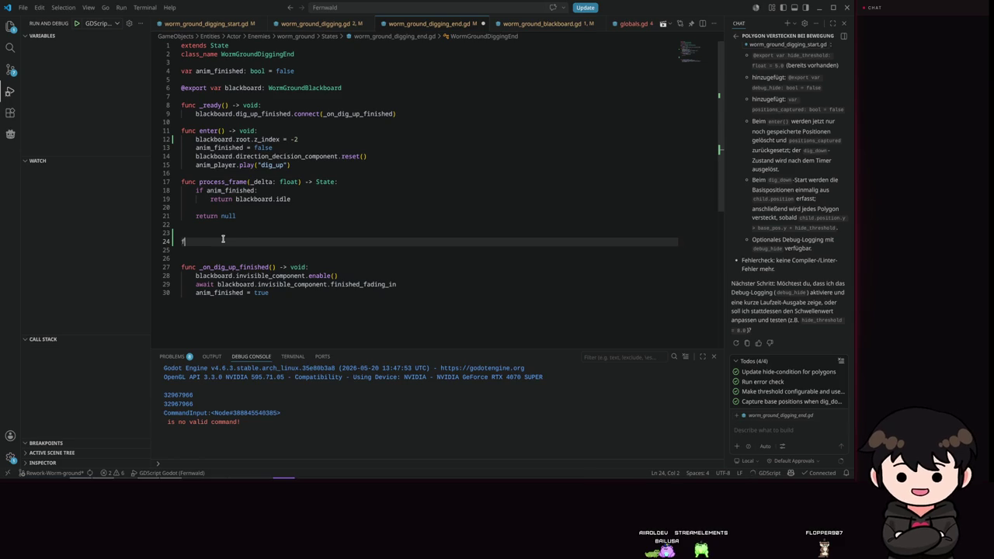
type("uybnc ex")
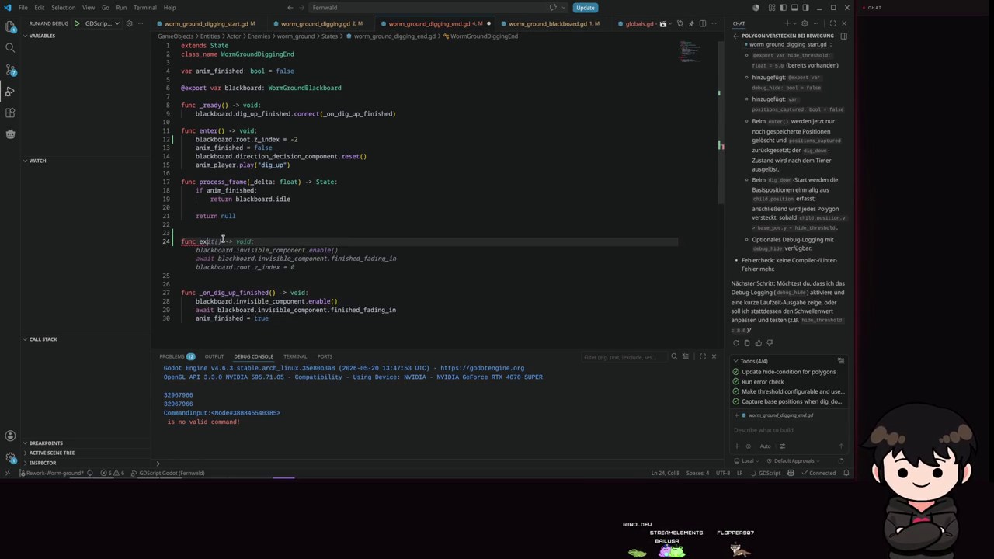
key("Tab")
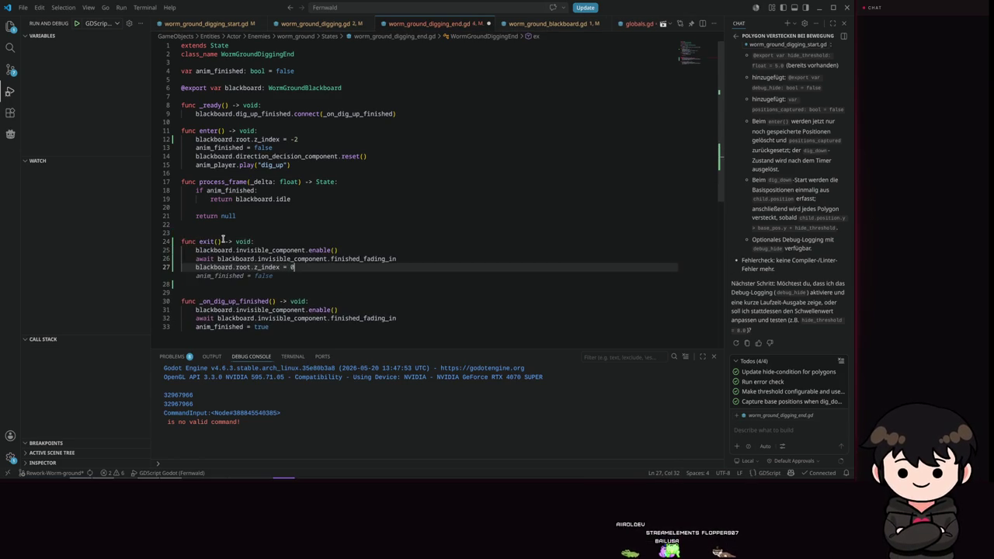
left_click(419, 258)
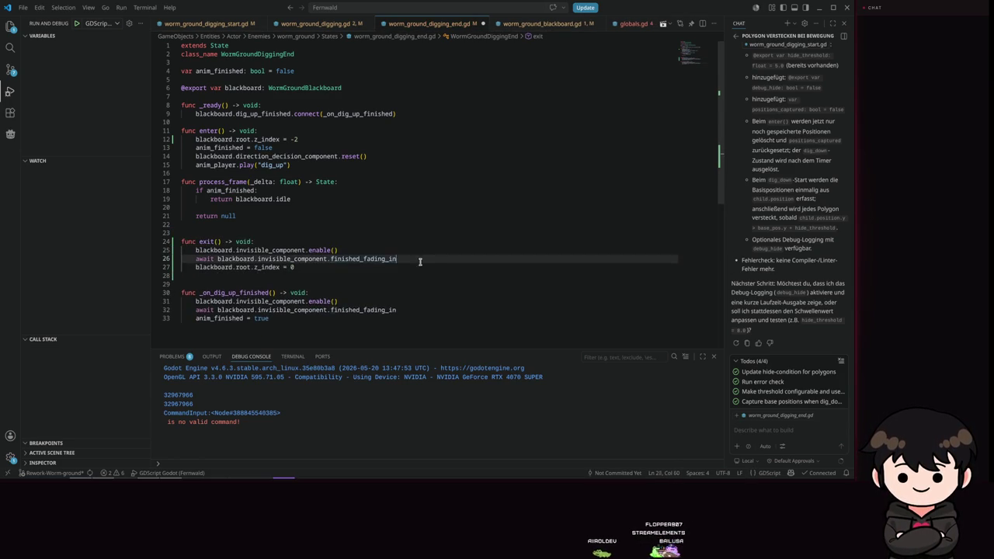
key("shift+Up")
key("shift+Up")
key("BackSpace")
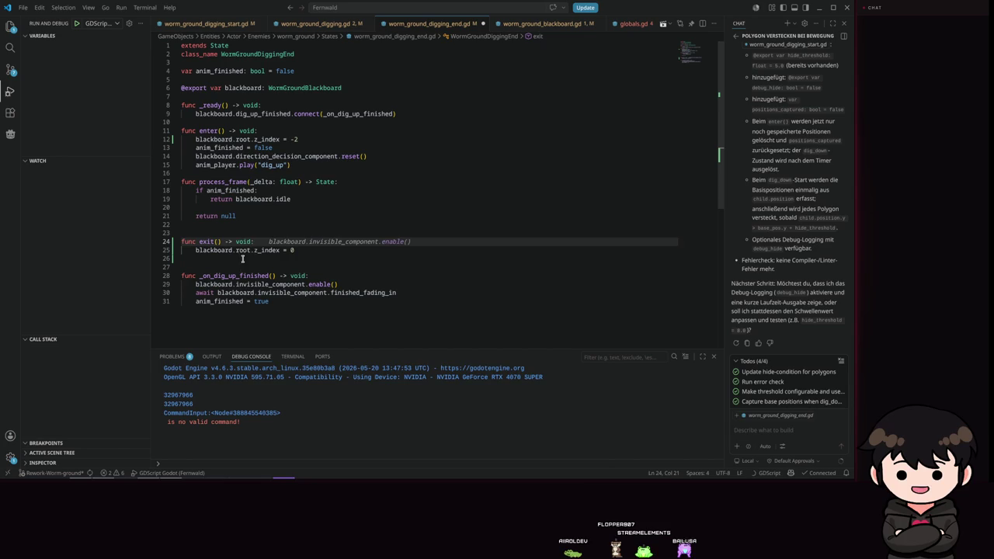
left_click(506, 174)
key("F5")
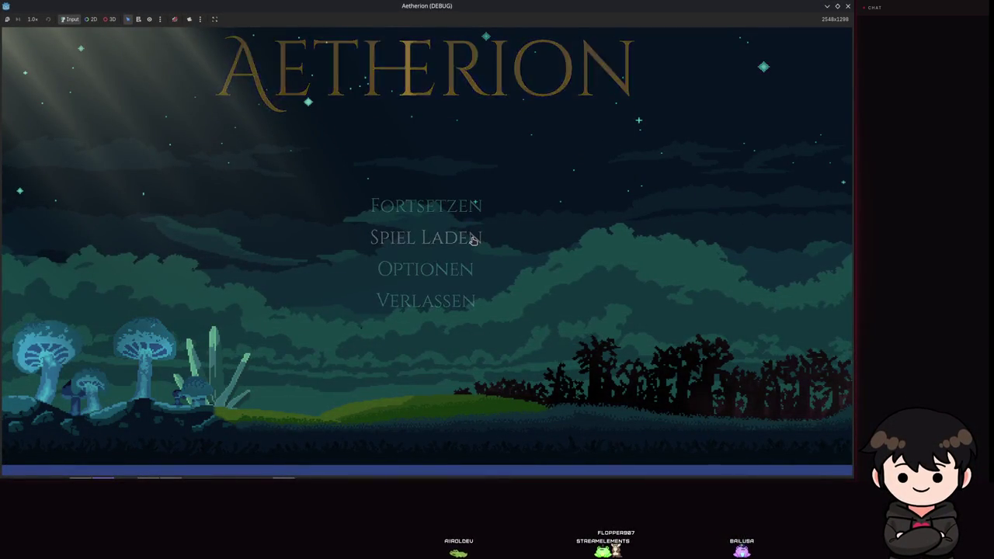
- Begin loading the empty Spielstand 2 slot from Spiel Laden, then close the game window
left_click(473, 239)
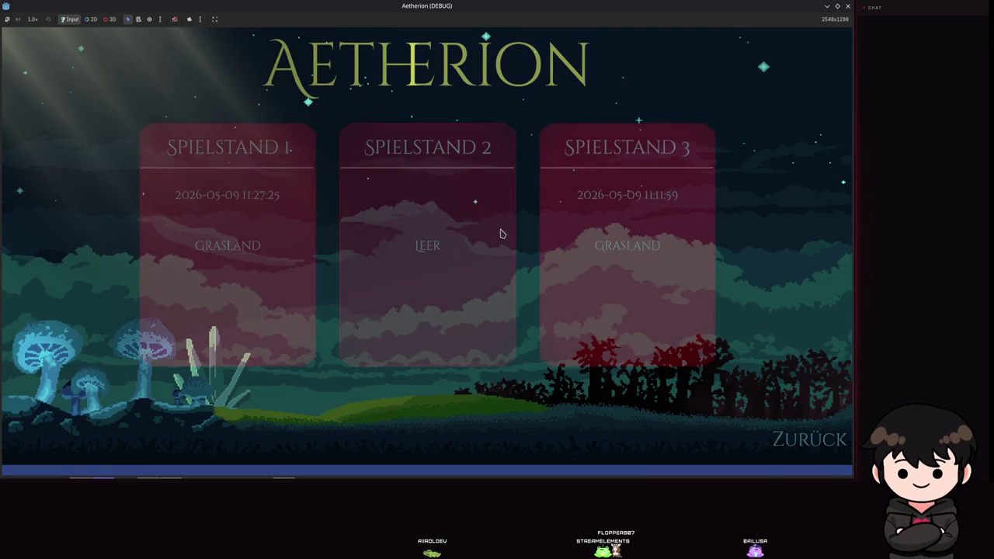
left_click(500, 234)
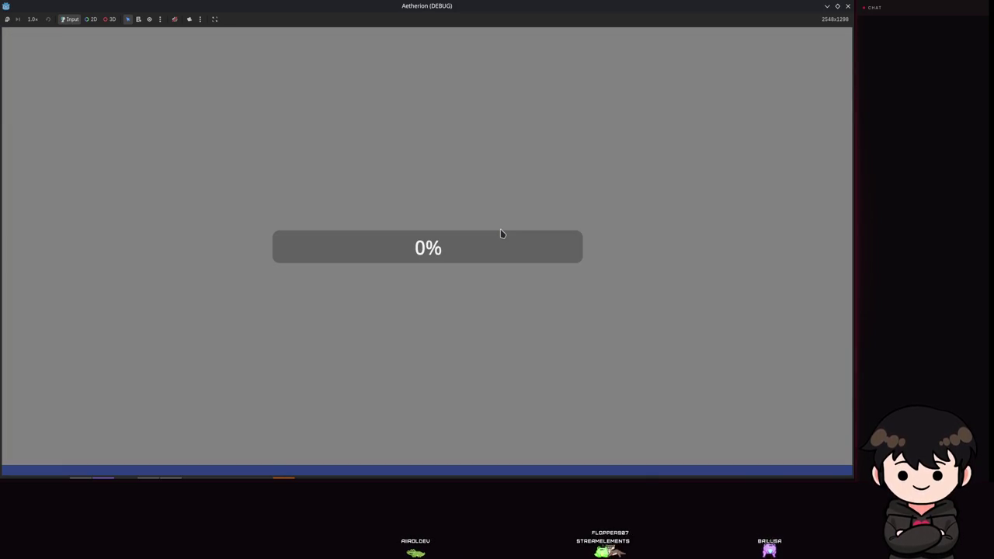
left_click(848, 6)
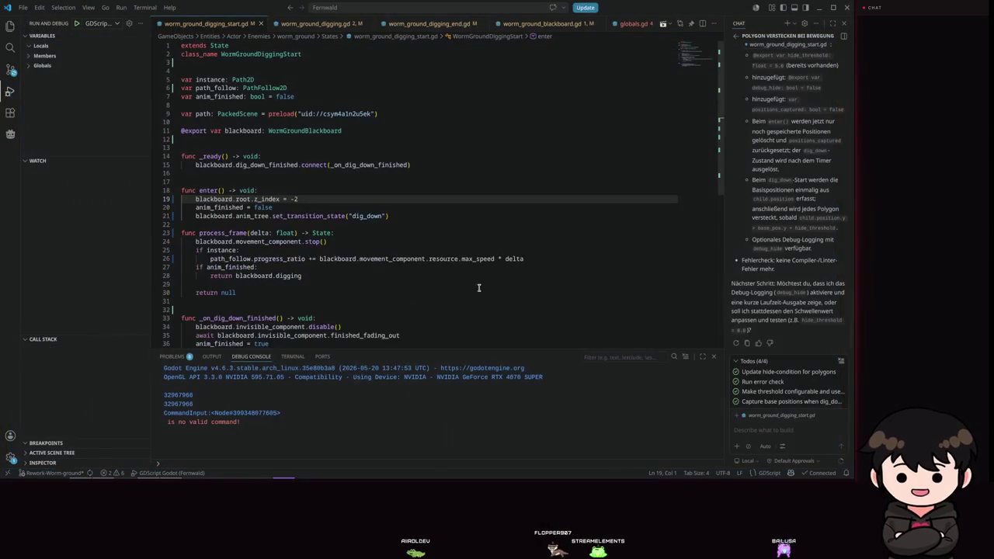
- Assign WormGround to the Blackboard node's Root property and save the scene
key("alt+Tab")
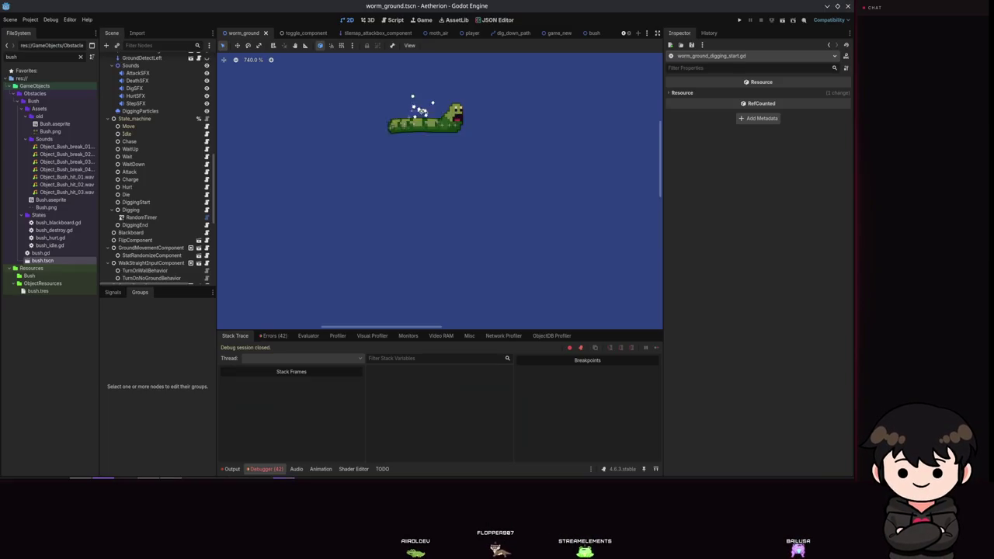
left_click(144, 233)
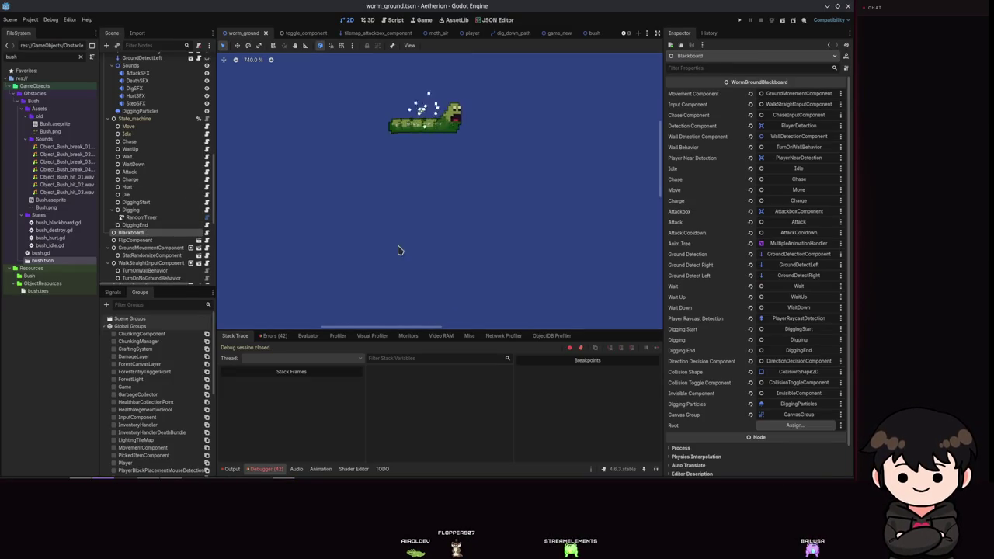
left_click(794, 426)
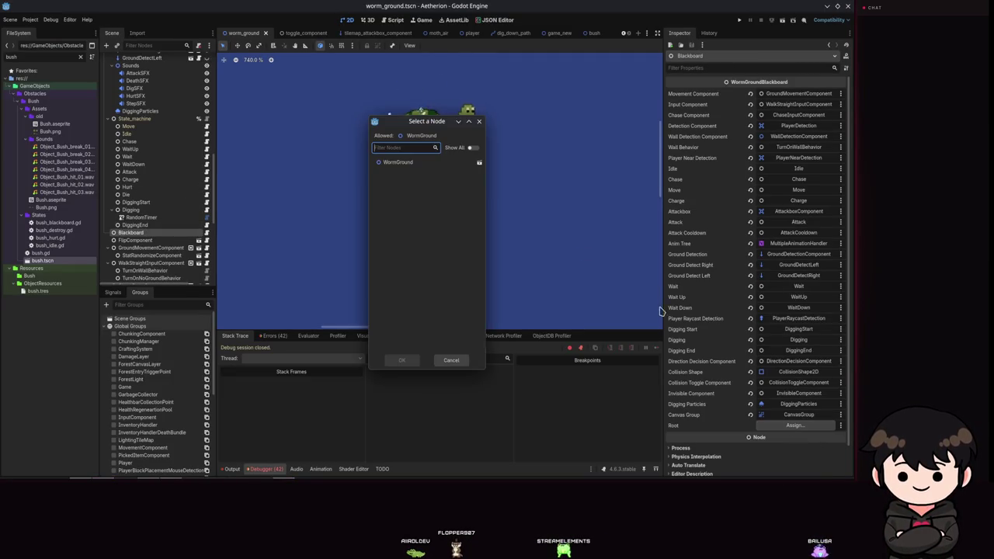
double_click(393, 165)
key("ctrl+s")
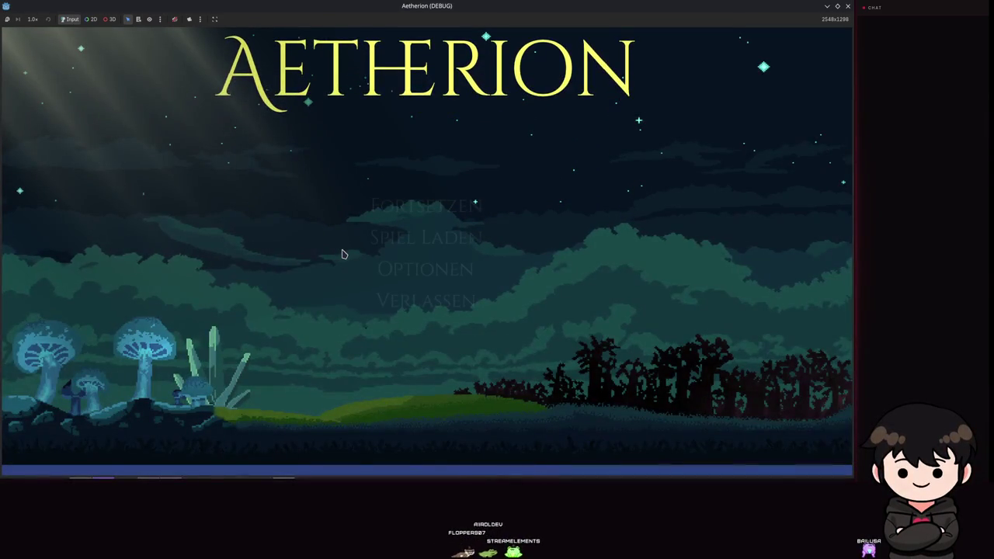
- Start a game from empty Spielstand 2 and run right, jumping up onto the hill
left_click(393, 237)
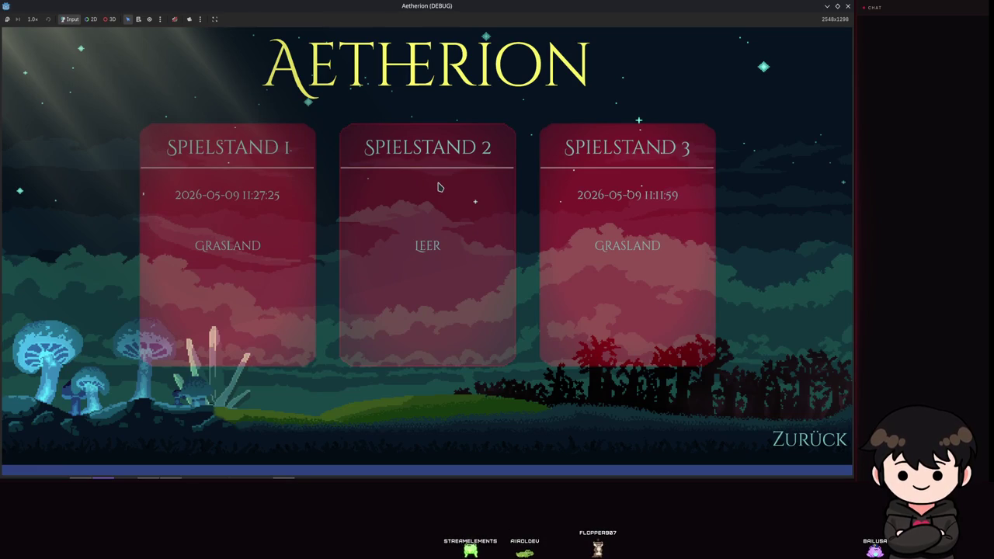
left_click(438, 187)
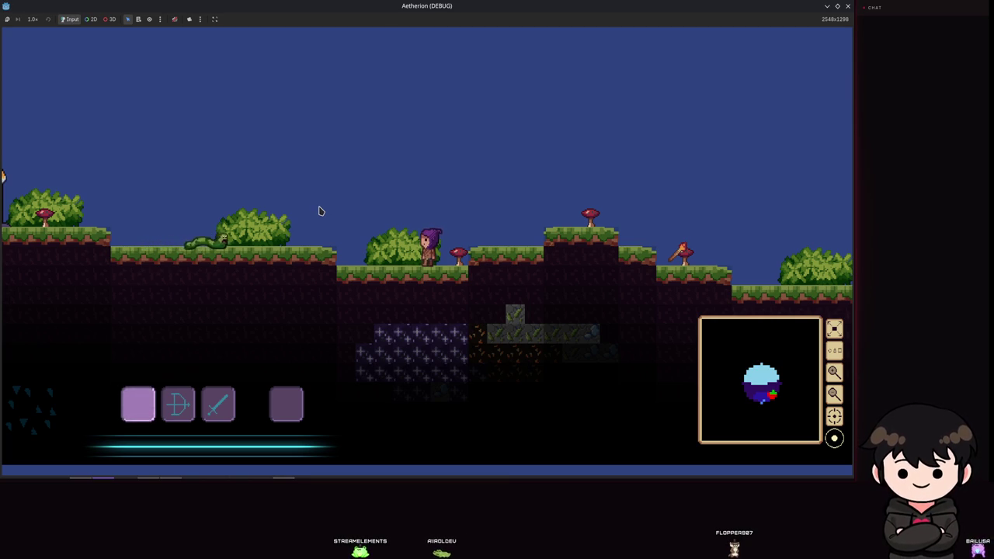
key("d")
key("space")
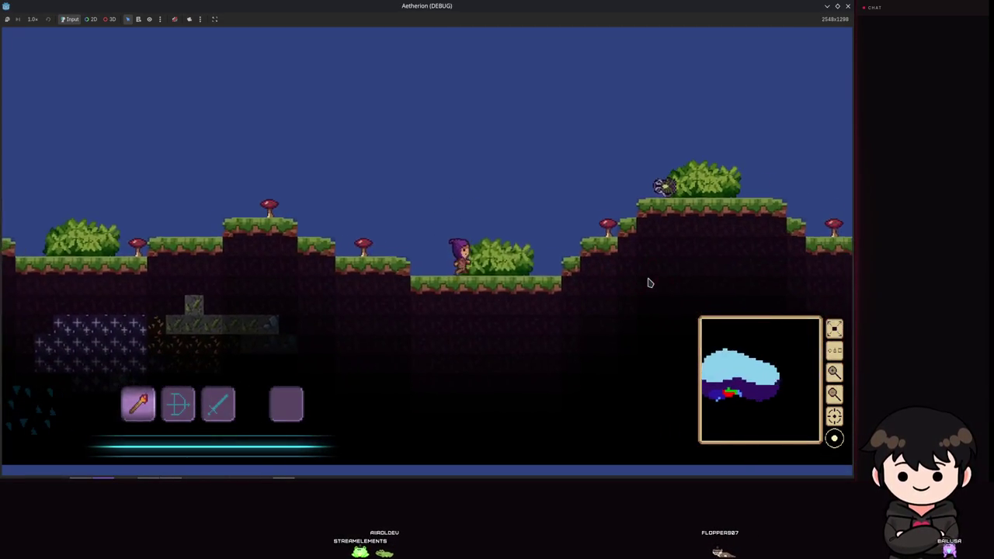
key("space")
key("4")
key("d")
key("space")
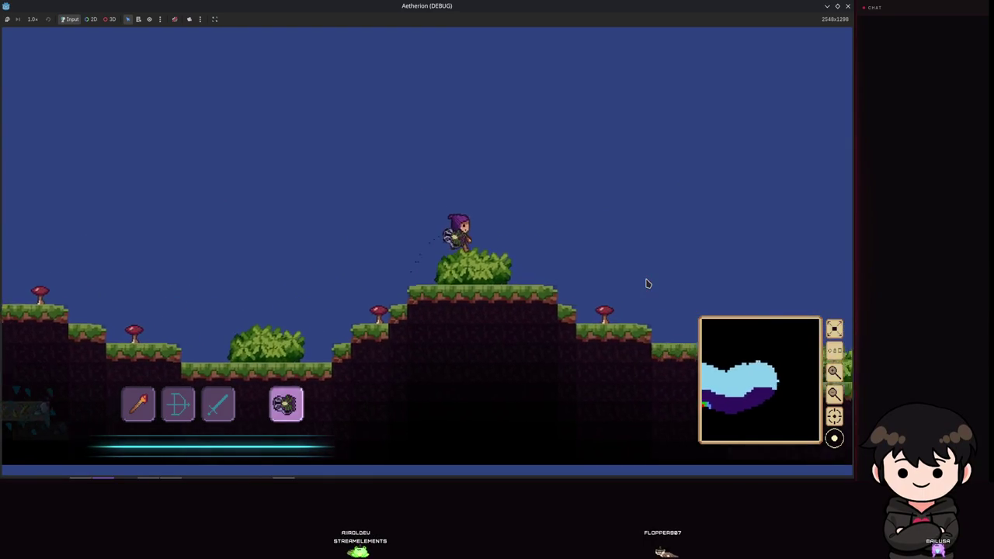
- Keep running right across the grass toward the worm, then pause and close the debug game
key("d")
key("space")
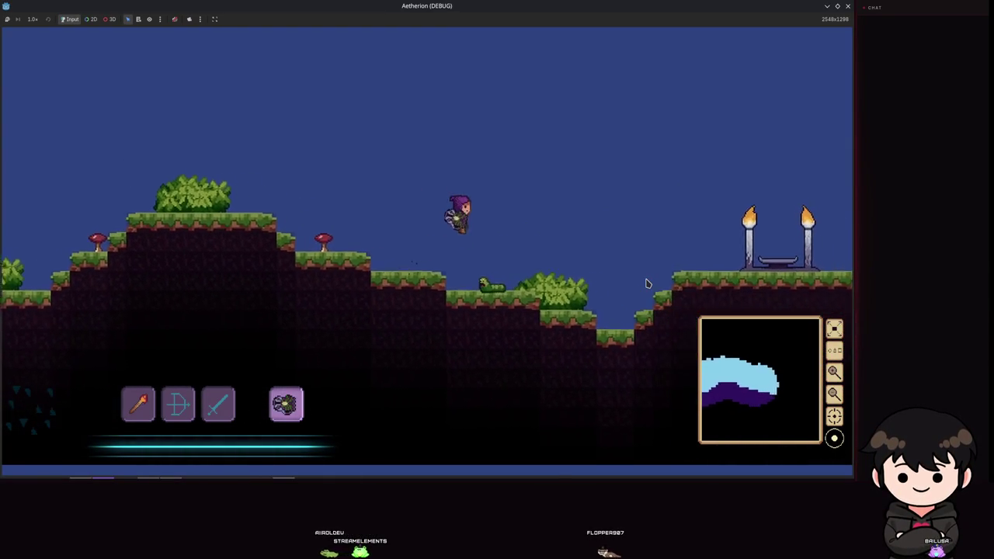
key("d")
key("space")
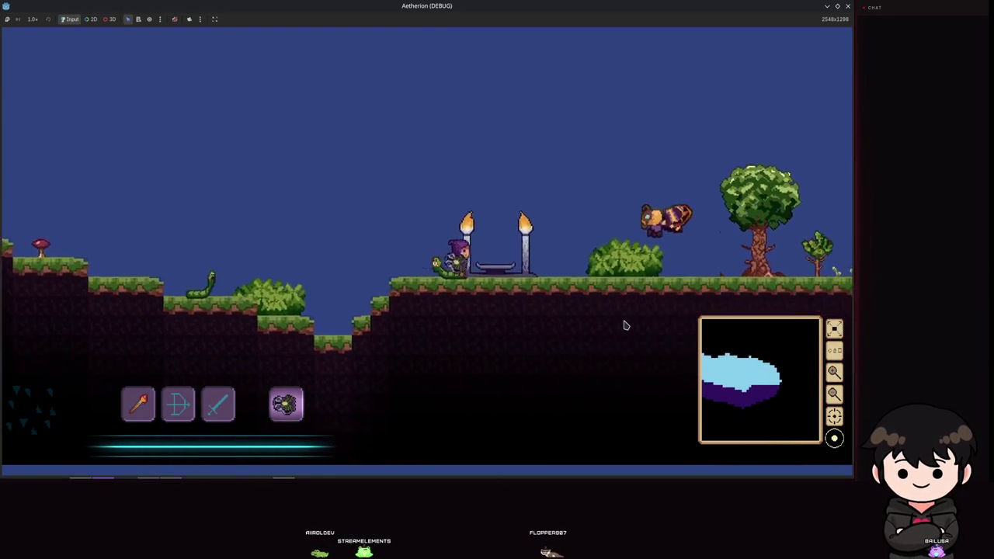
key("space")
key("d")
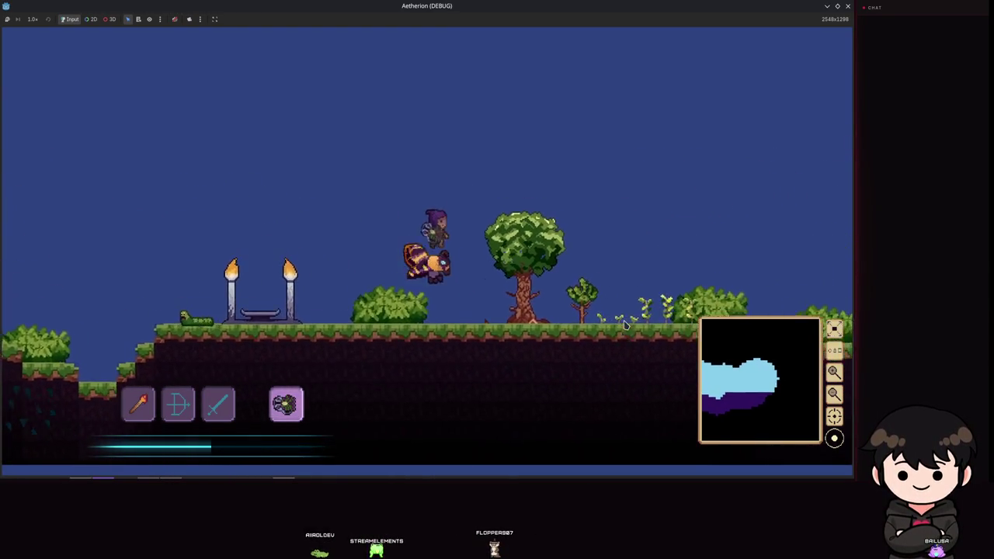
key("d")
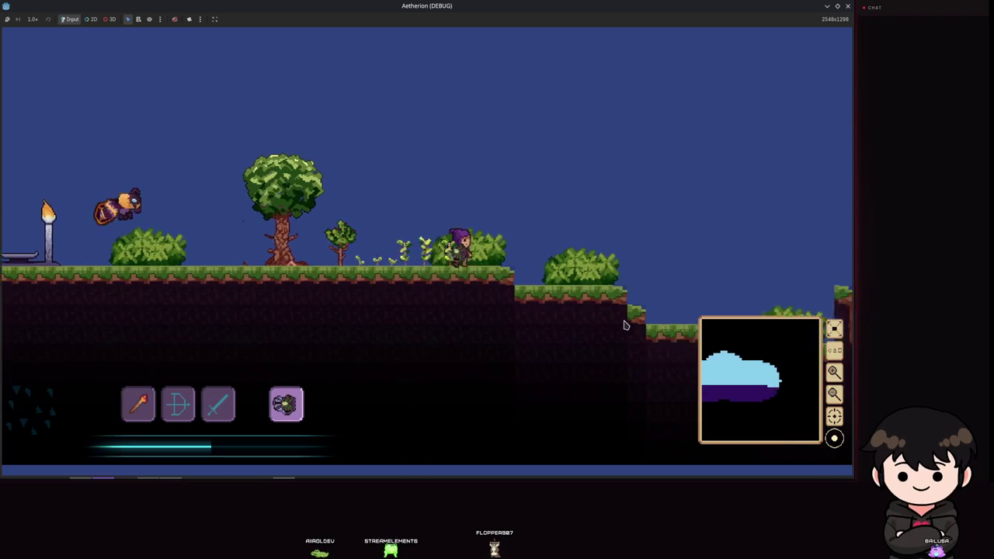
key("d")
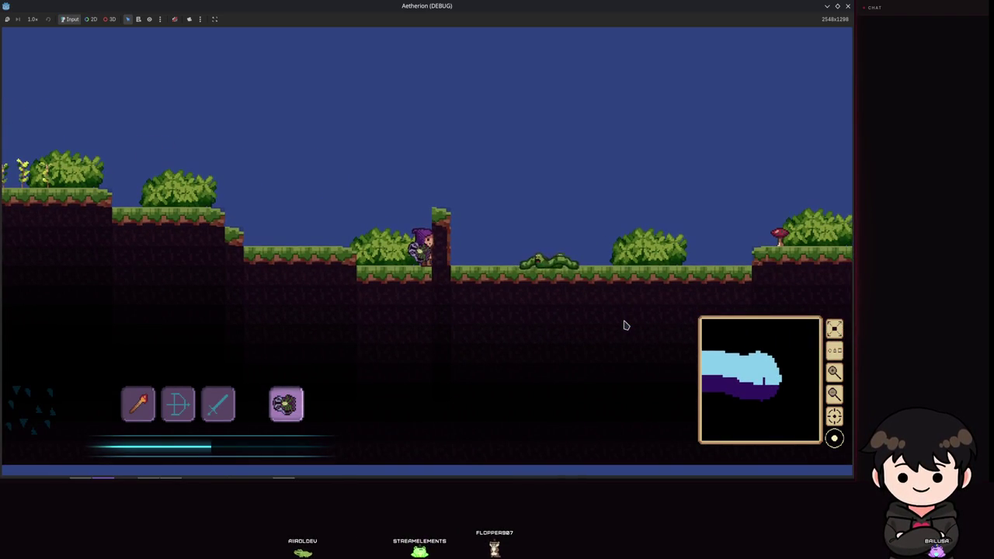
key("Escape")
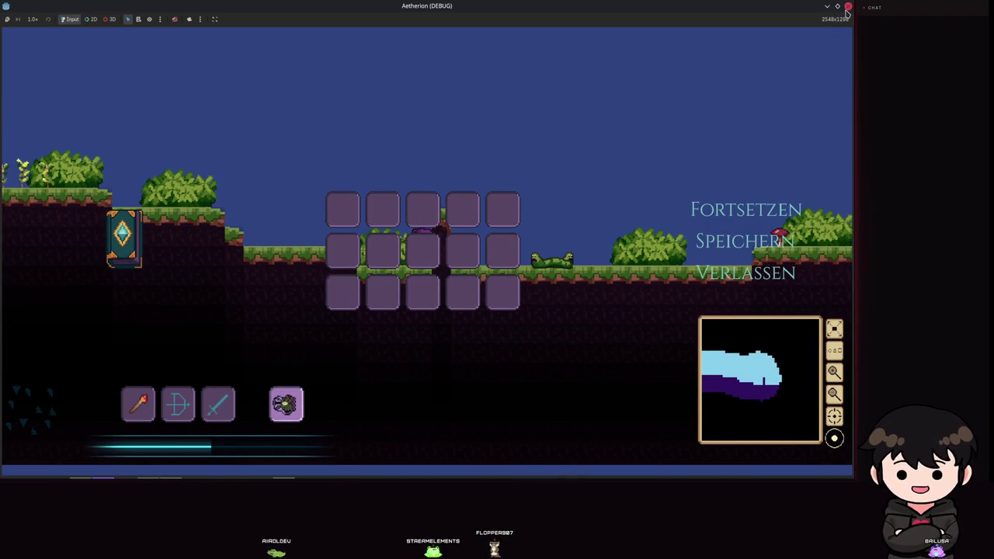
left_click(848, 8)
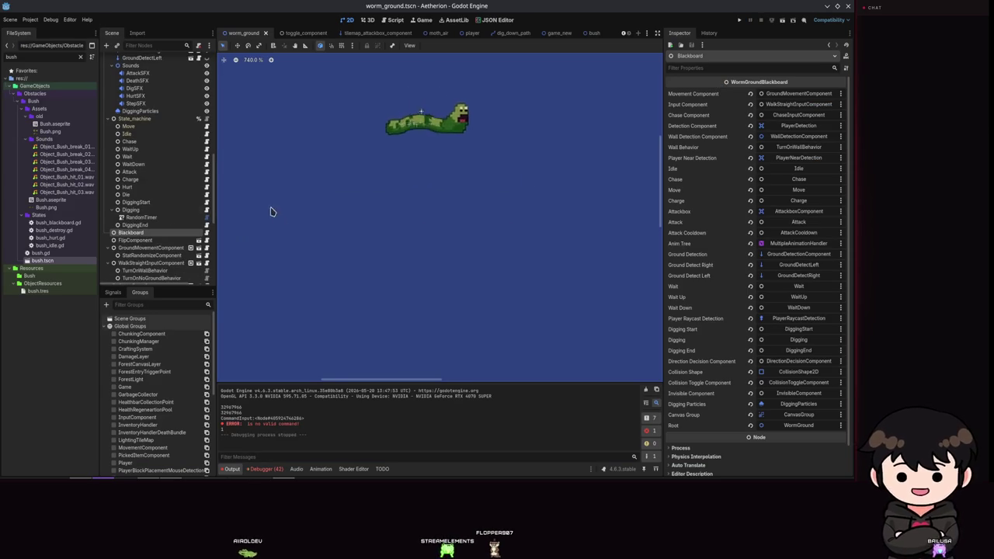
- In the worm's animation tree graph, add an Animation node playing dig_up
scroll(141, 218, "down", 5)
left_click(137, 205)
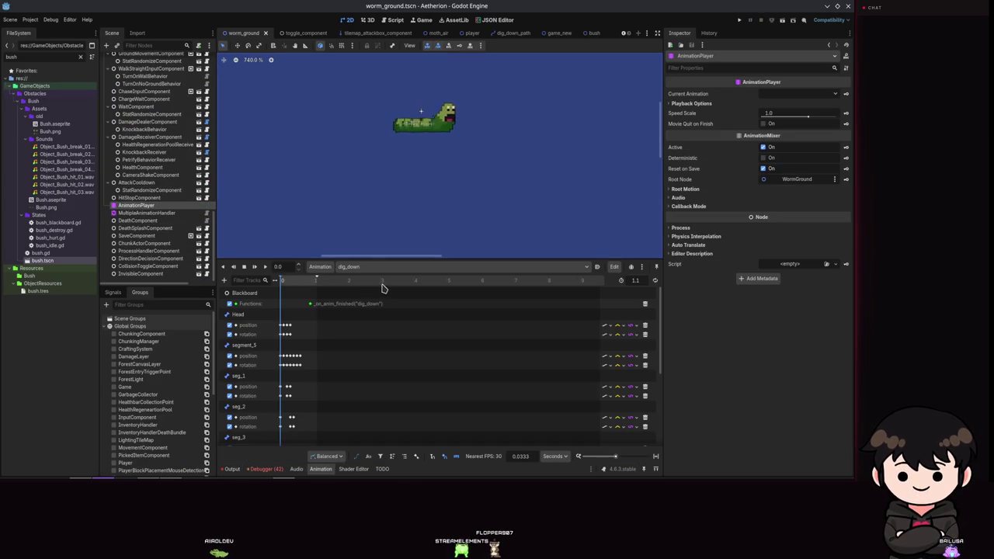
left_click(149, 213)
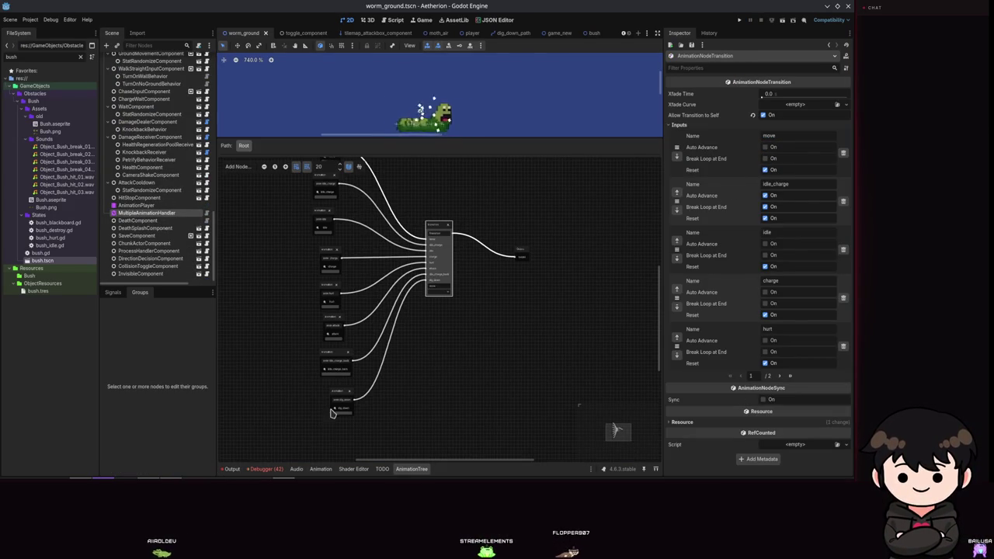
scroll(357, 365, "down", 2)
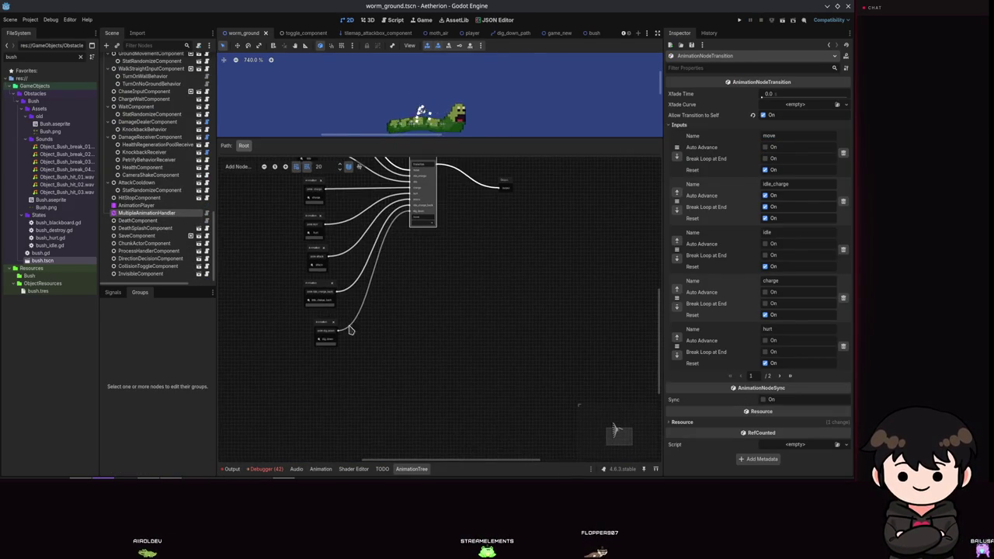
right_click(322, 366)
left_click(333, 344)
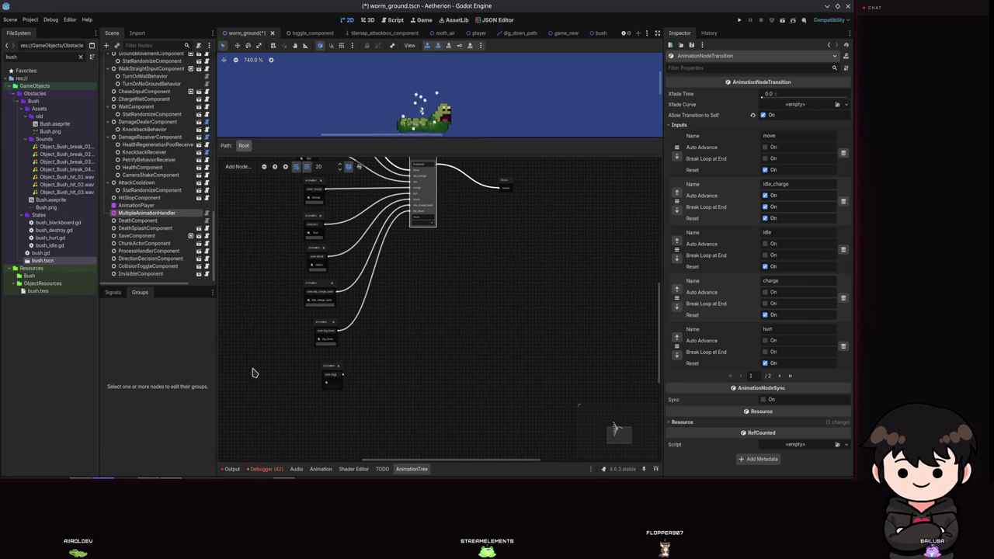
key("ctrl+s")
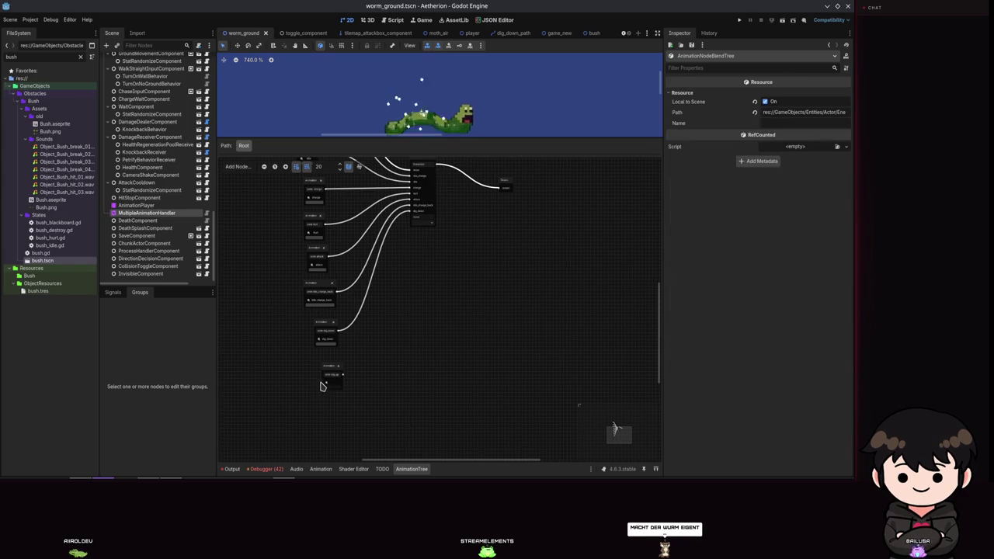
left_click(326, 382)
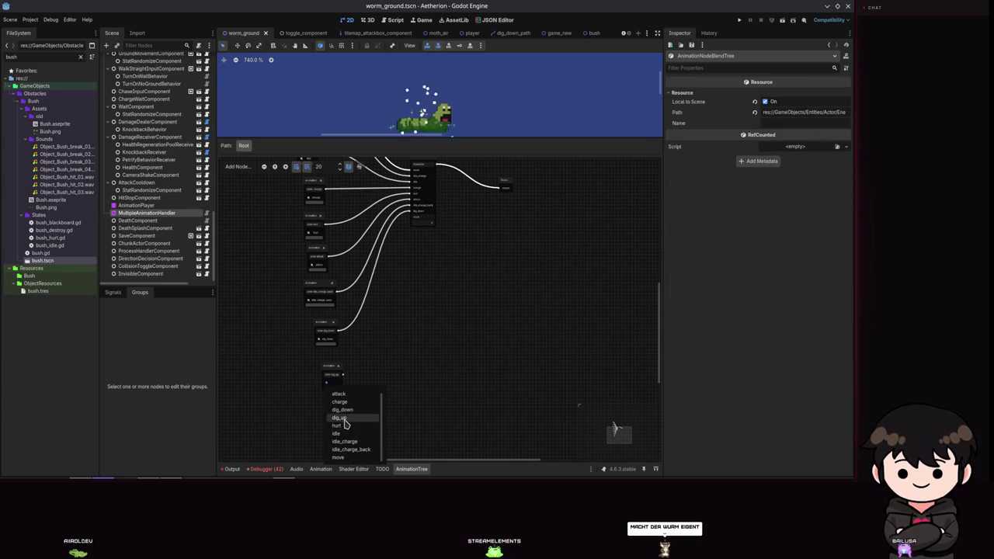
left_click(342, 416)
- Rename transition input state_8 to dig_up, connect the dig_up node to it, and save
left_click(427, 193)
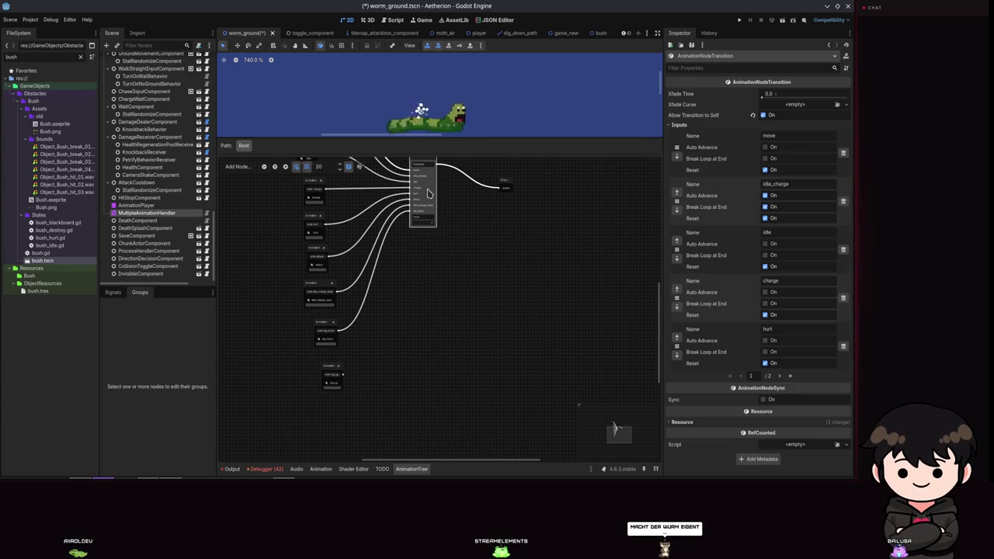
left_click(780, 376)
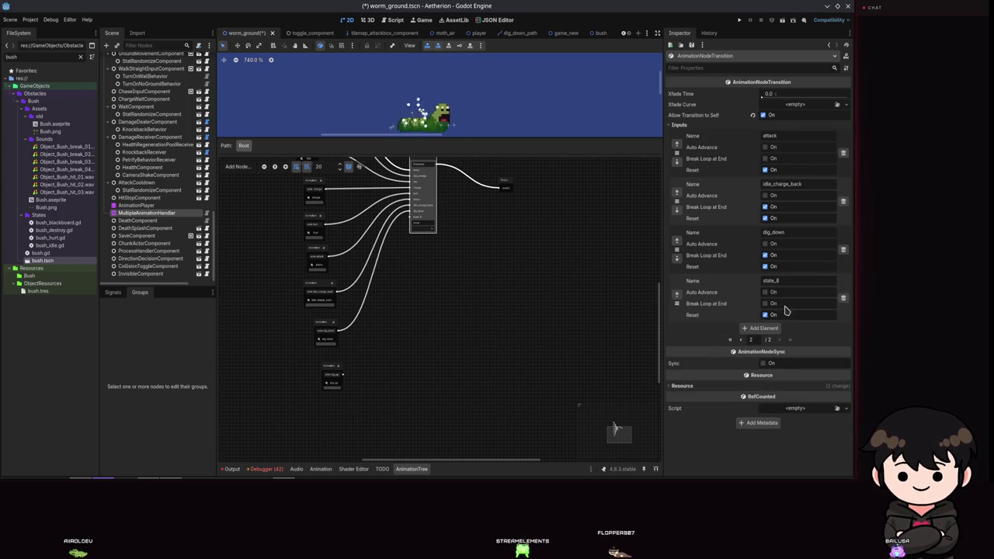
left_click_drag(782, 281, 703, 271)
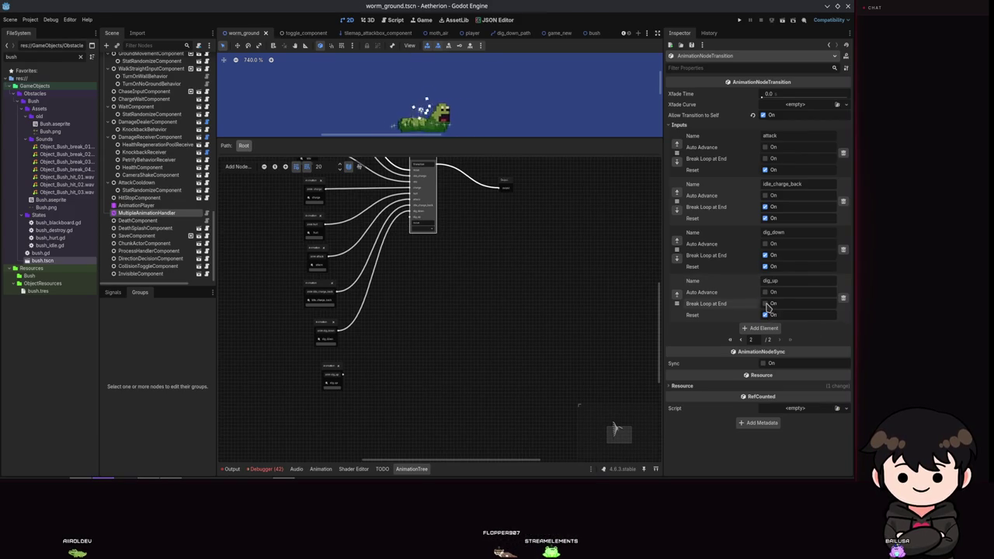
mouse_move(342, 375)
left_mouse_down()
mouse_move(370, 349)
mouse_move(433, 171)
mouse_move(428, 236)
mouse_move(441, 234)
left_mouse_up()
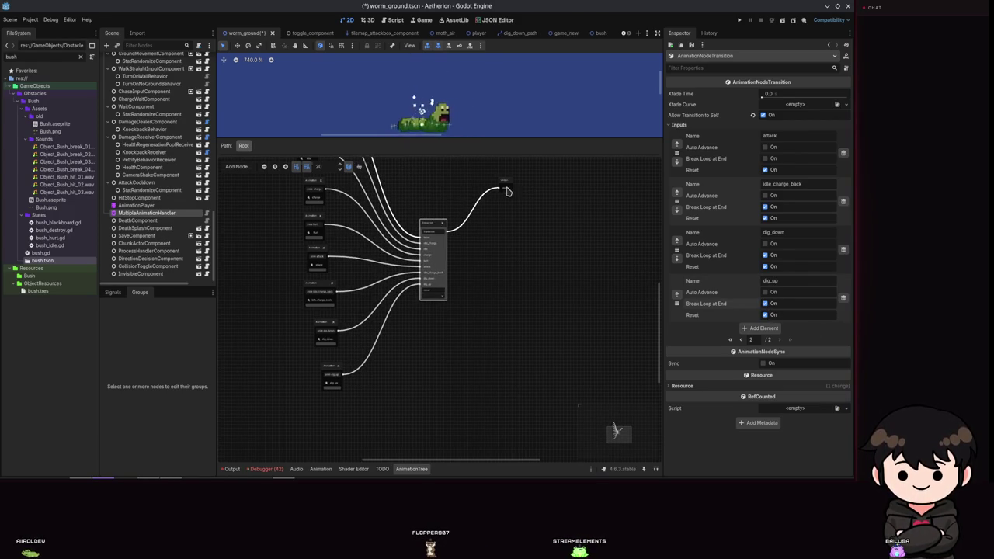
mouse_move(506, 191)
left_mouse_down()
mouse_move(539, 240)
mouse_move(537, 261)
left_mouse_up()
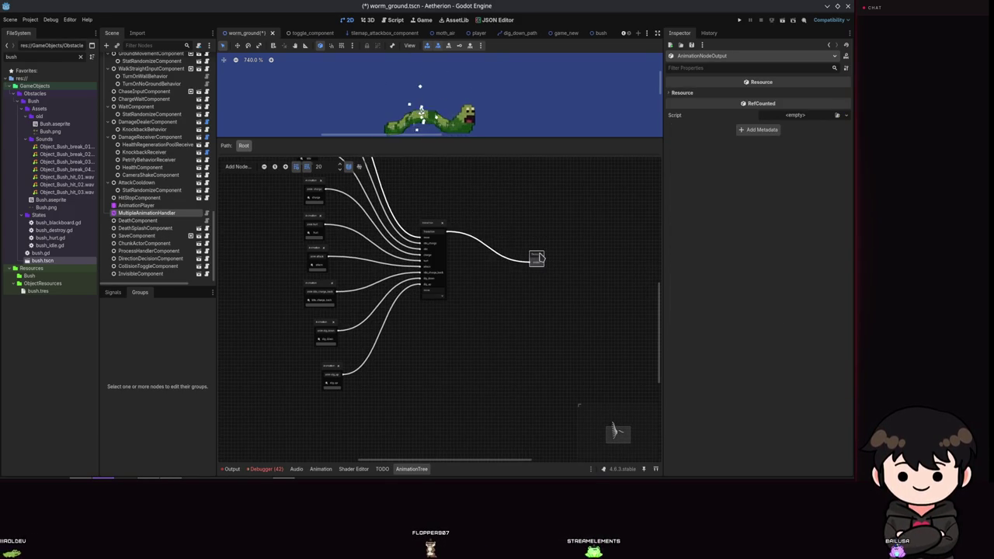
key("ctrl+s")
scroll(432, 195, "down", 3)
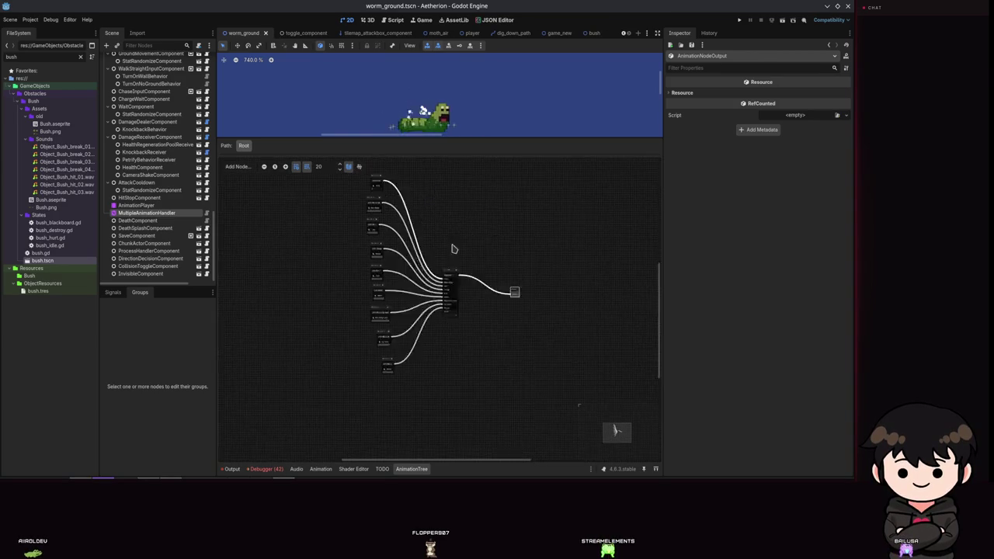
scroll(459, 276, "up", 2)
scroll(459, 276, "down", 1)
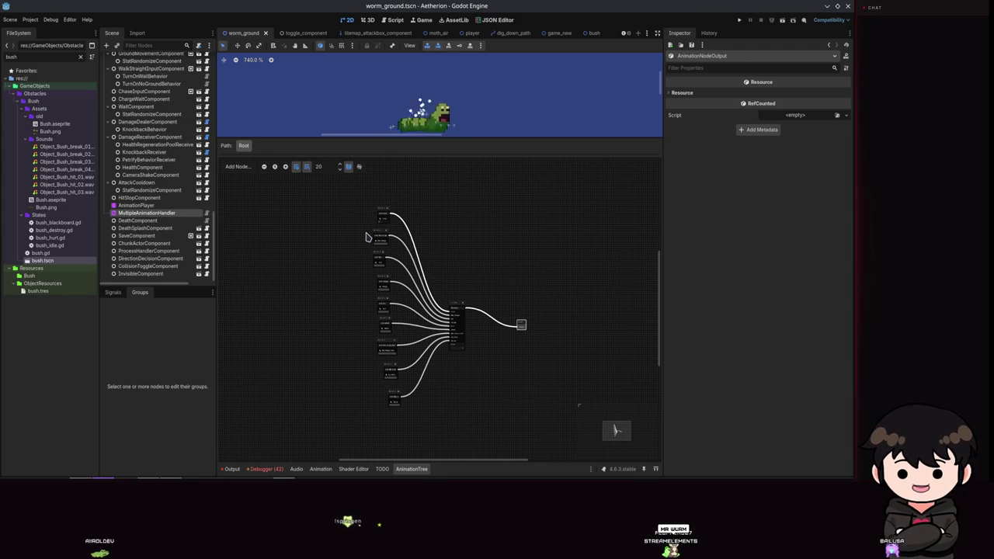
- Run the project to test the worm, then close the game window
left_click(739, 20)
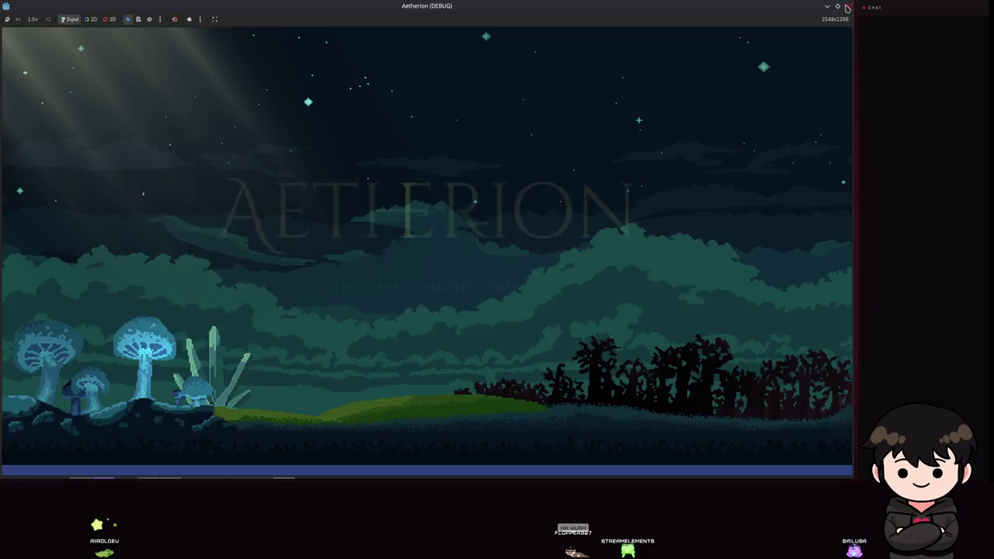
left_click(847, 6)
- Compare the worm's AnimationPlayer tracks with its animation tree graph, and enlarge the 2D view
left_click(136, 205)
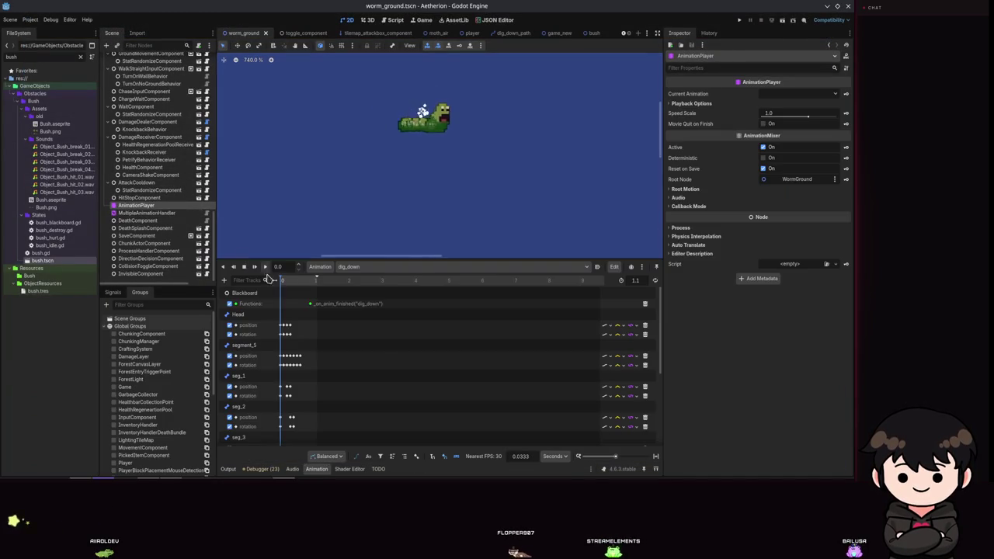
left_click(146, 212)
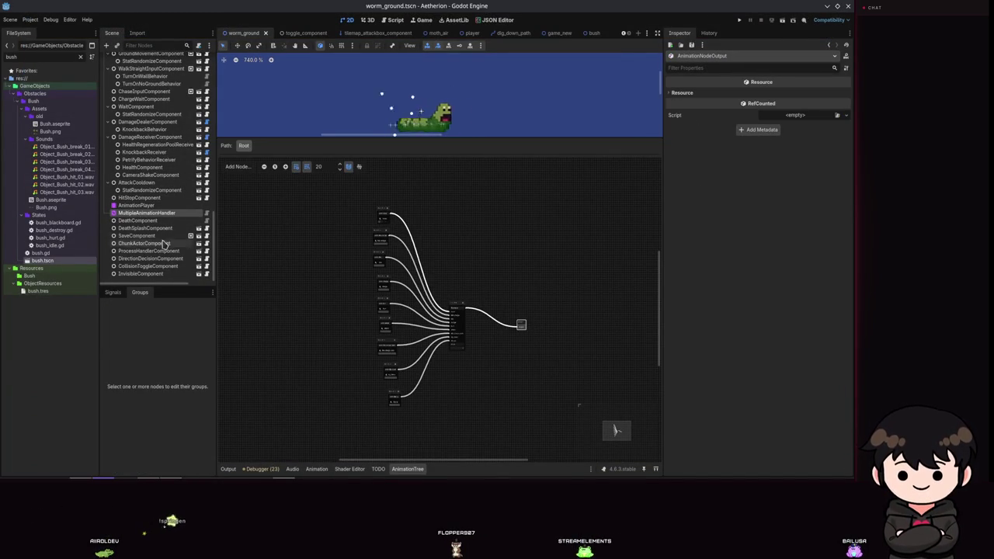
left_click(136, 205)
left_click(146, 213)
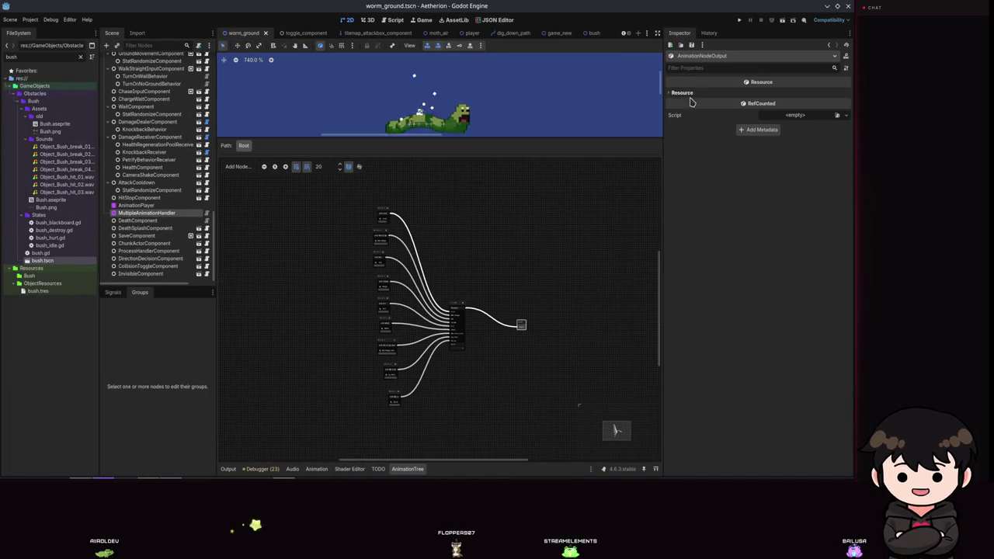
left_click(227, 468)
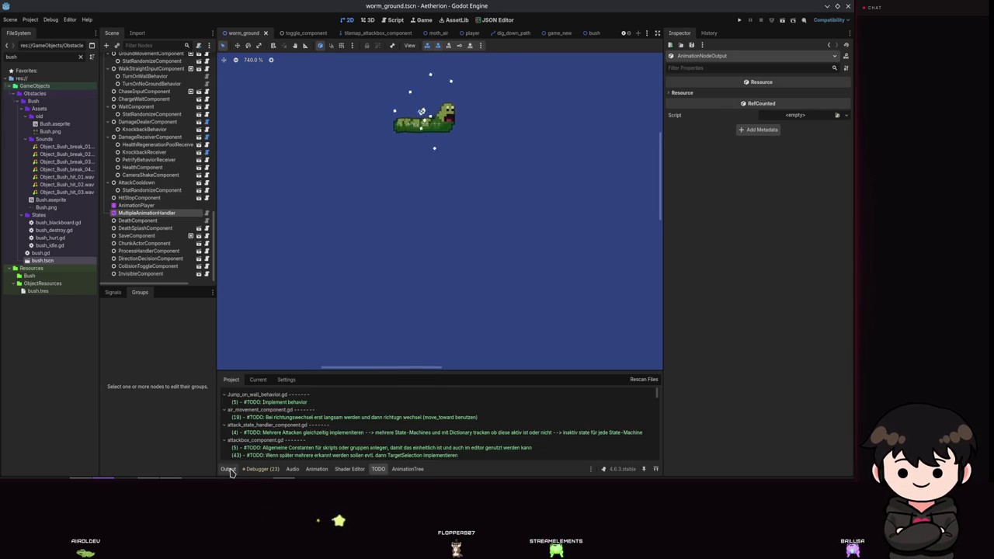
left_click(723, 94)
left_click(723, 93)
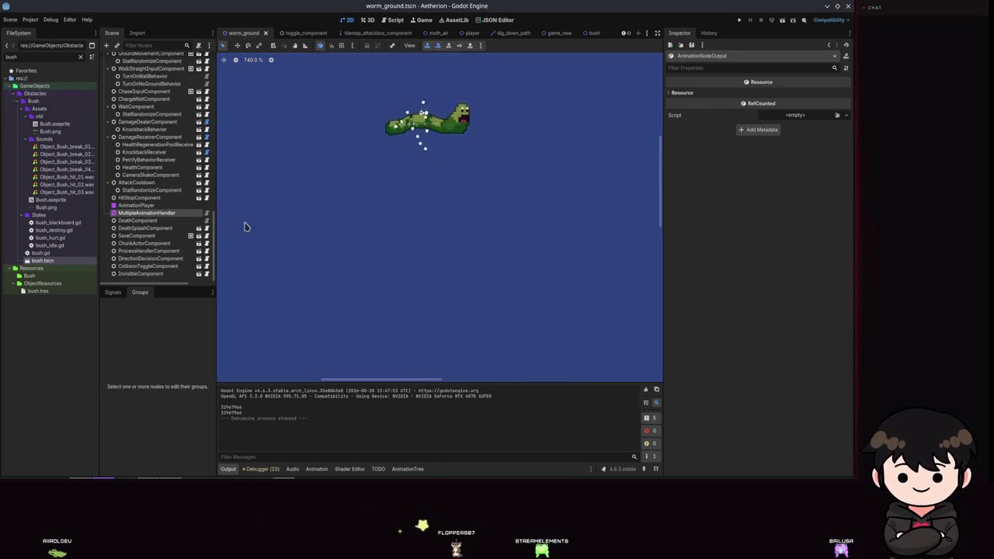
left_click(137, 205)
left_click(140, 213)
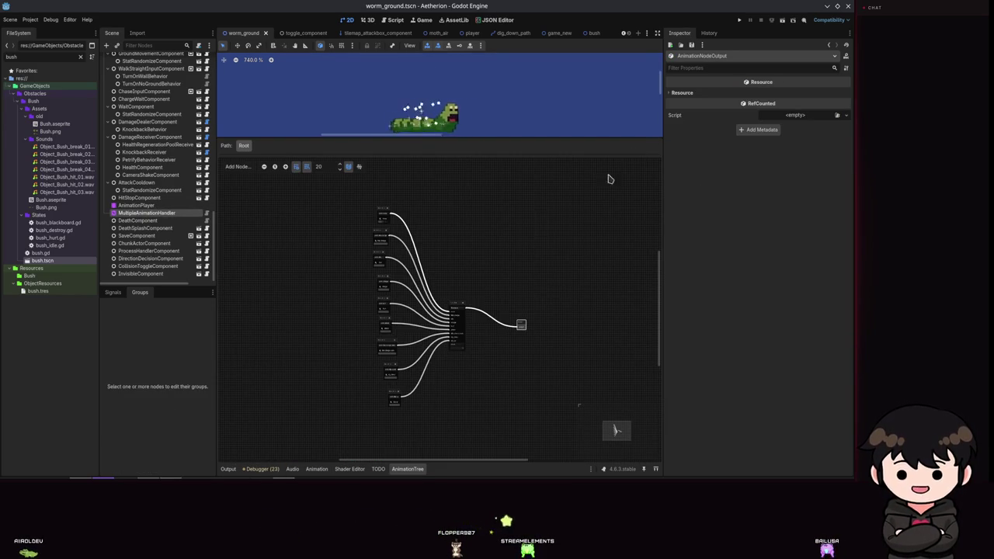
left_click_drag(354, 138, 355, 358)
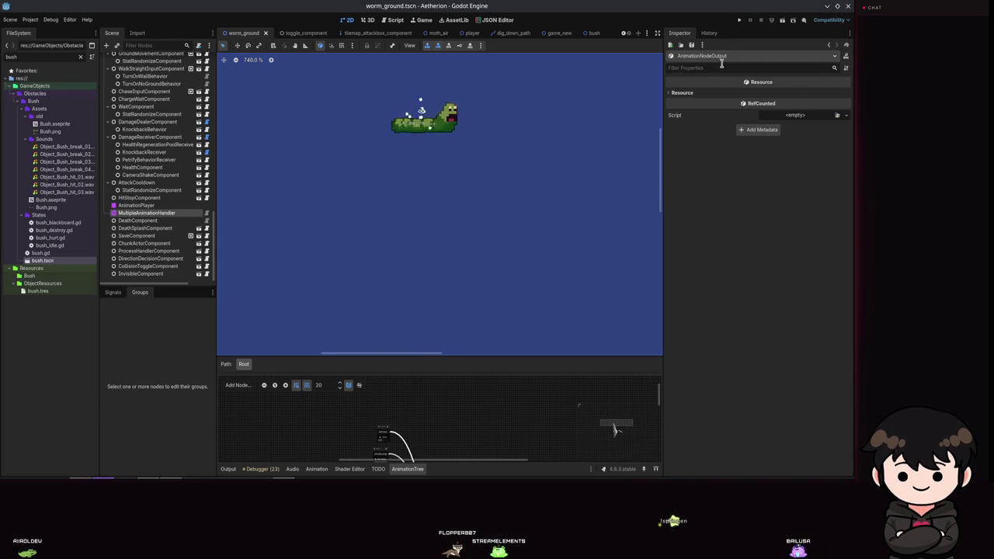
- Deactivate the worm's MultipleAnimationHandler animation tree by unchecking Active
right_click(402, 468)
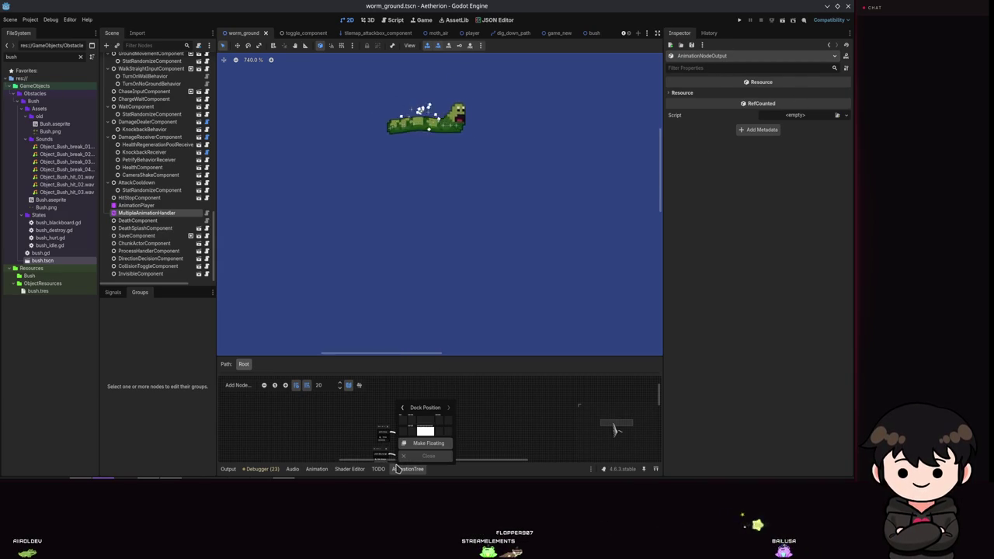
right_click(417, 469)
right_click(417, 467)
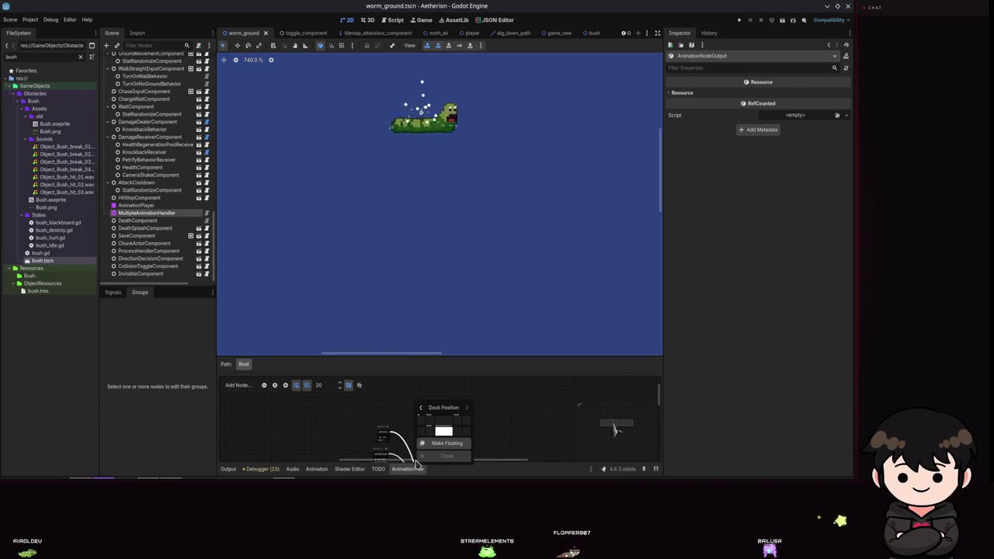
left_click(728, 132)
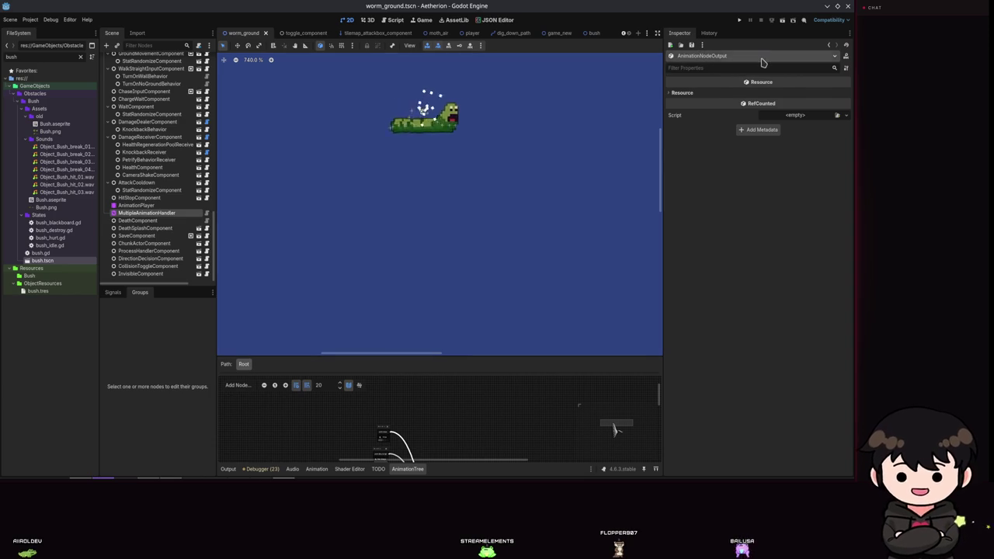
left_click(150, 205)
left_click(152, 212)
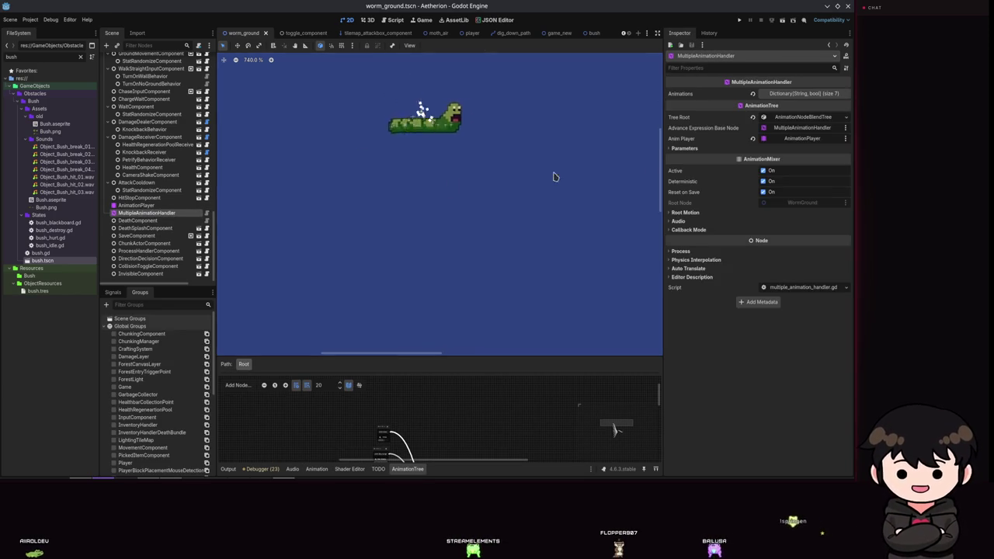
left_click(762, 170)
- Switch the Animation panel to the charge animation and play it from the start
left_click(136, 204)
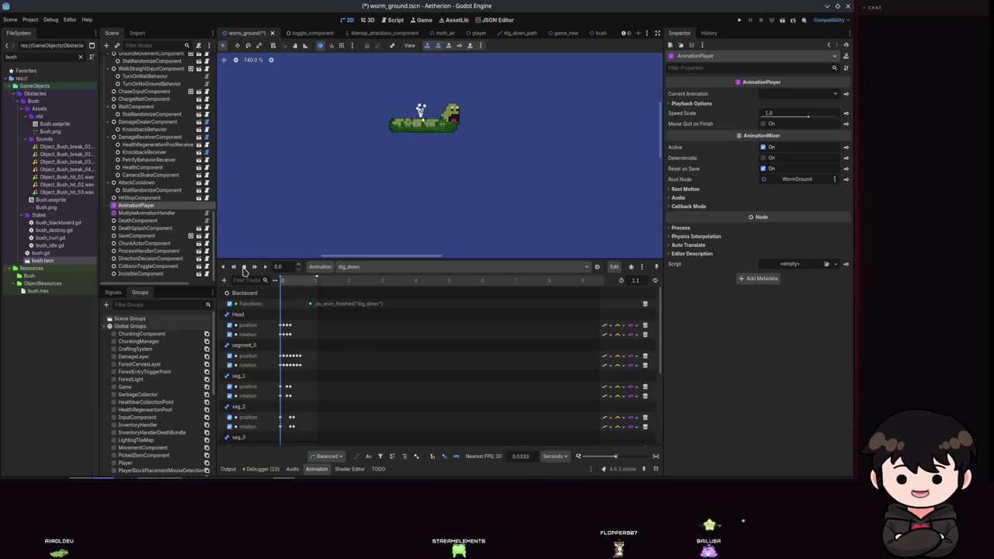
left_click(382, 281)
left_click(377, 266)
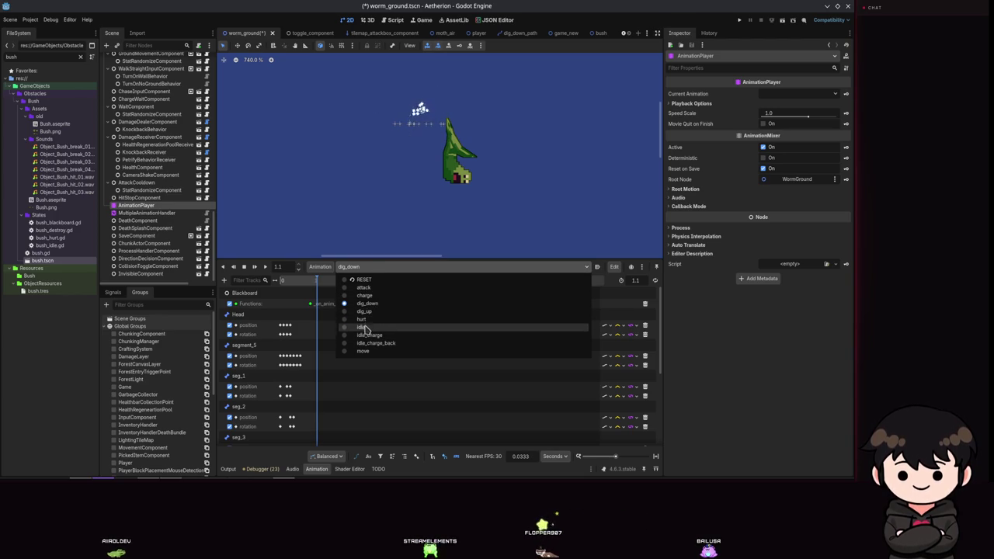
left_click(364, 295)
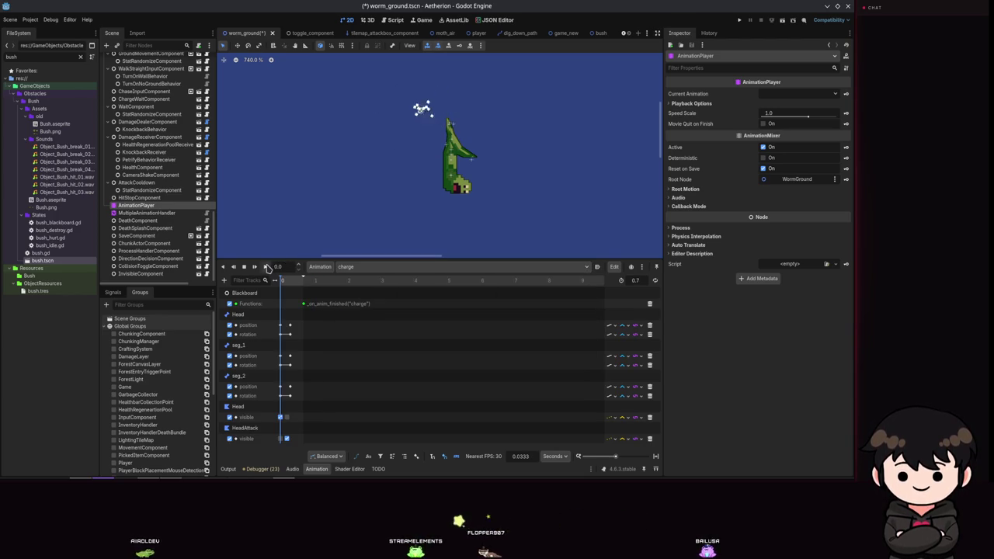
left_click(266, 267)
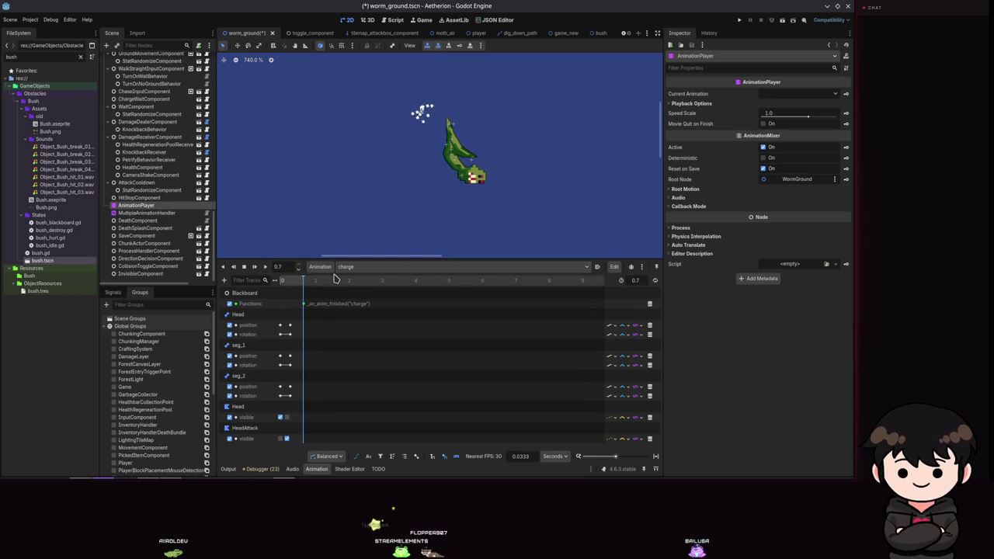
left_click_drag(303, 282, 200, 281)
left_click(264, 267)
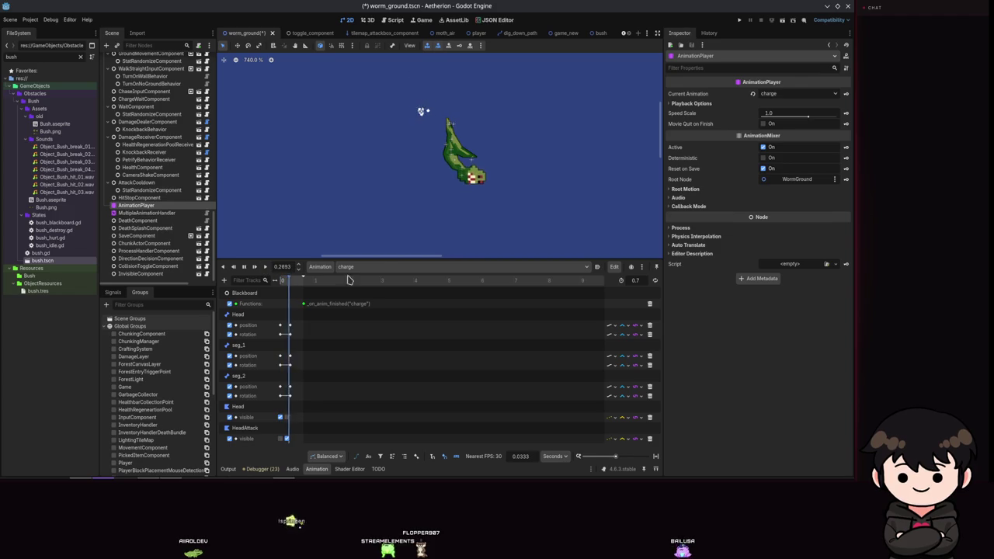
- Play attack, replay charge, then leave the attack animation playing in the timeline
left_click(365, 267)
left_click(365, 289)
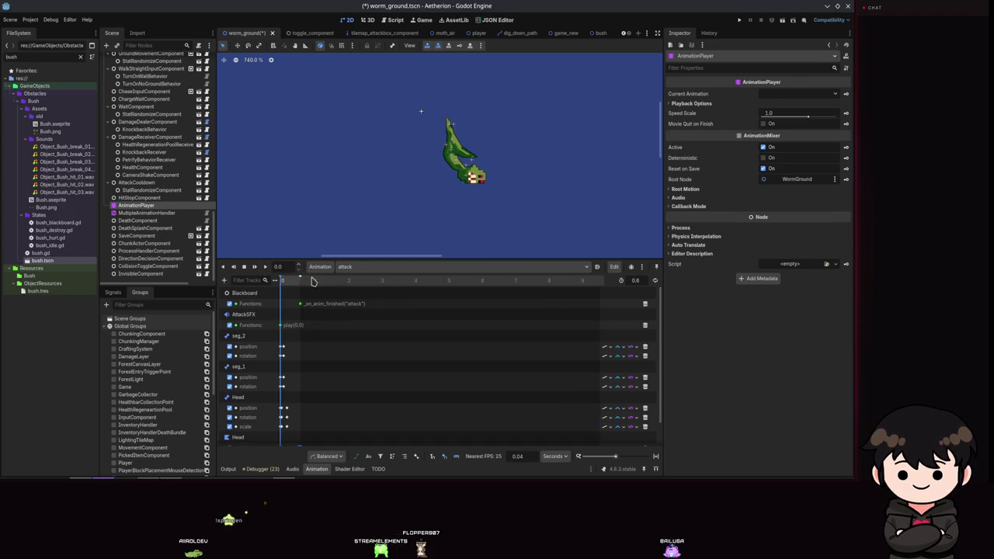
left_click(265, 270)
left_click(365, 266)
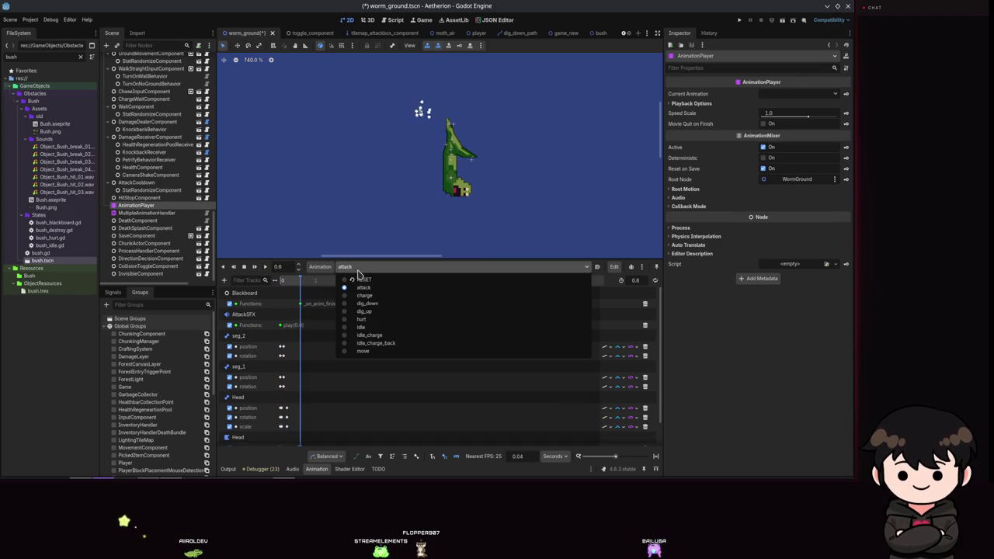
left_click(362, 296)
left_click(266, 269)
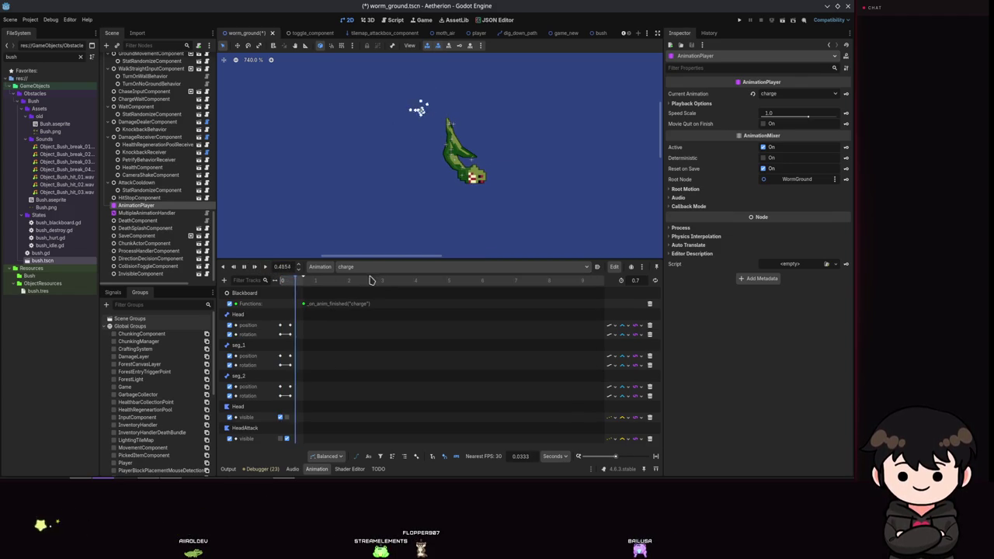
left_click(378, 267)
left_click(377, 289)
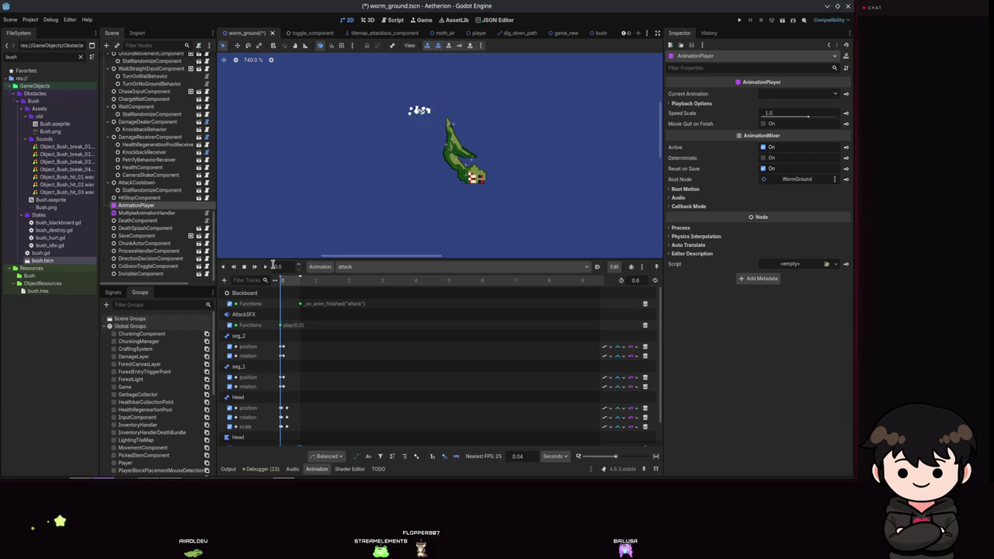
left_click(266, 267)
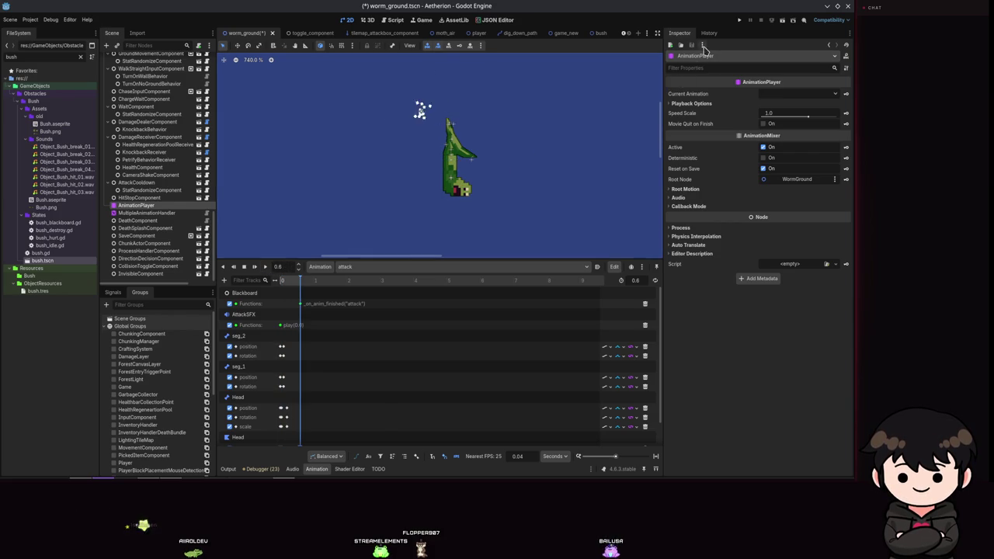
- Run the project and start a new game in the empty Spielstand 2 slot via Spiel Laden
left_click(740, 22)
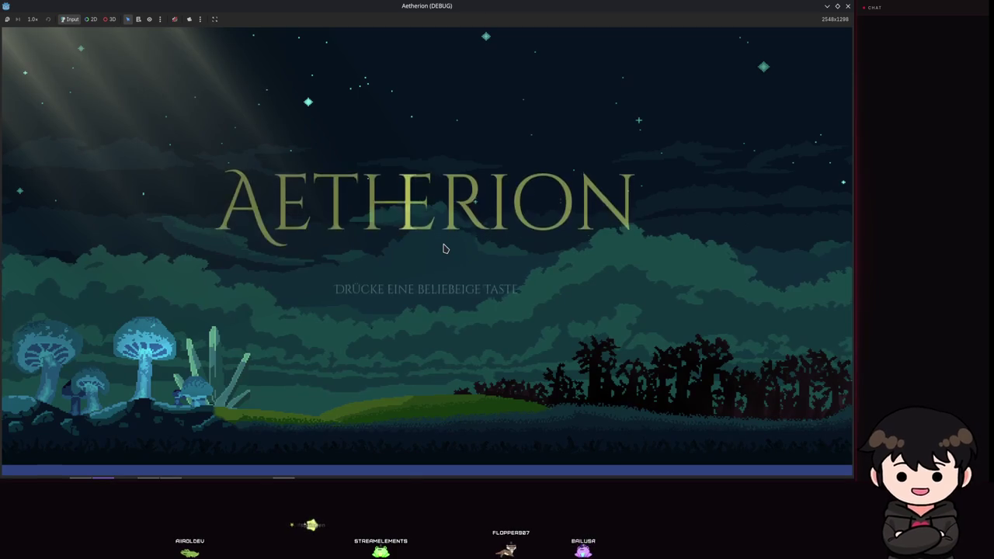
left_click(445, 248)
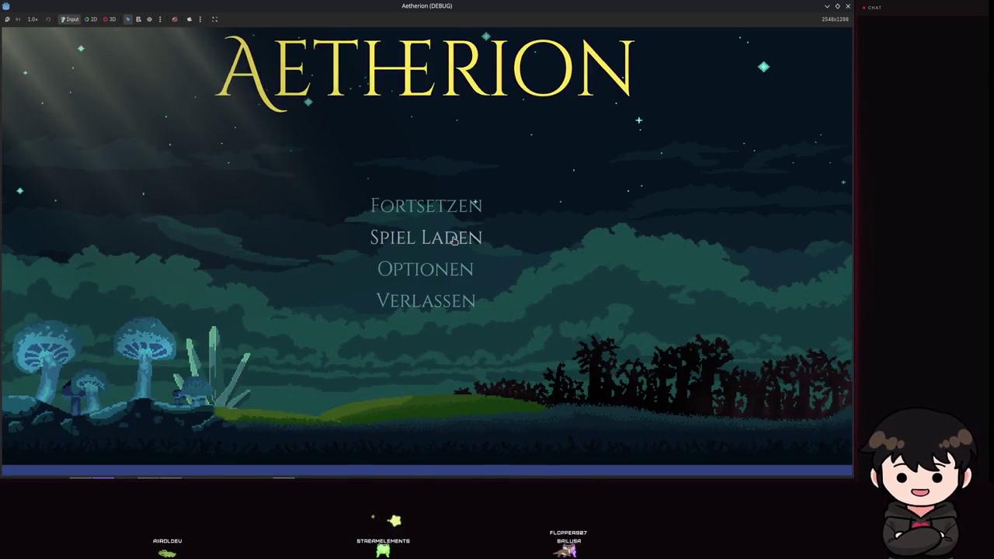
left_click(454, 240)
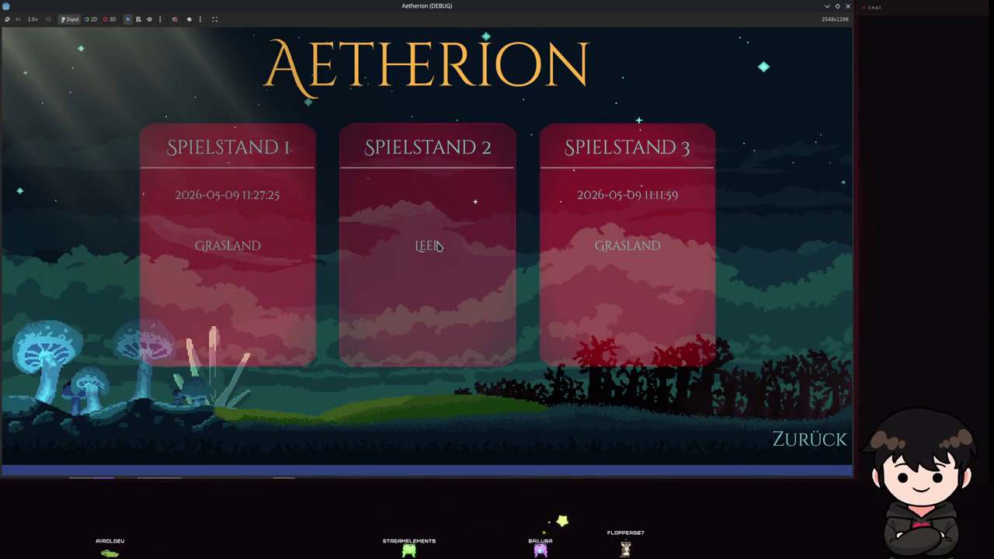
left_click(438, 246)
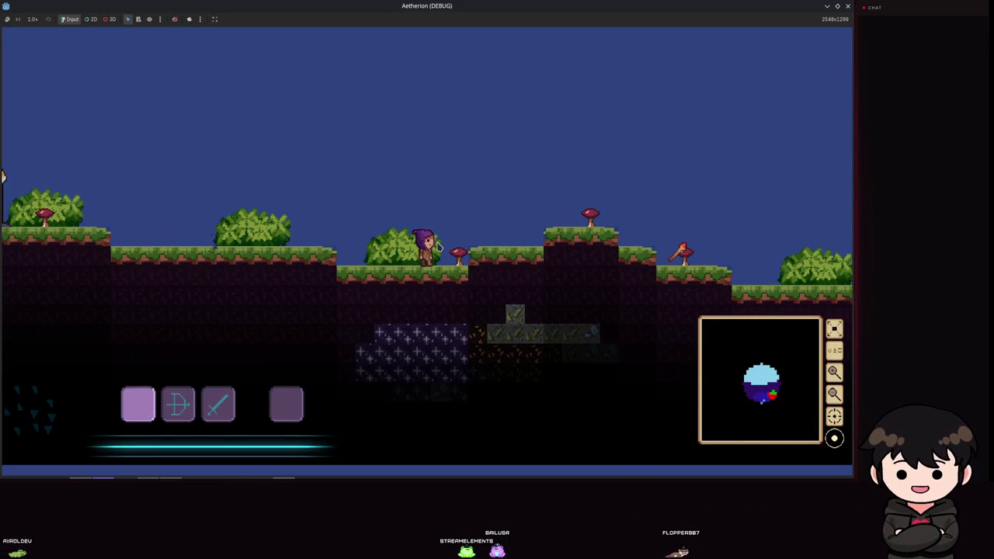
- Walk and jump back and forth beside the crawling worm using A, D and Space
key("a")
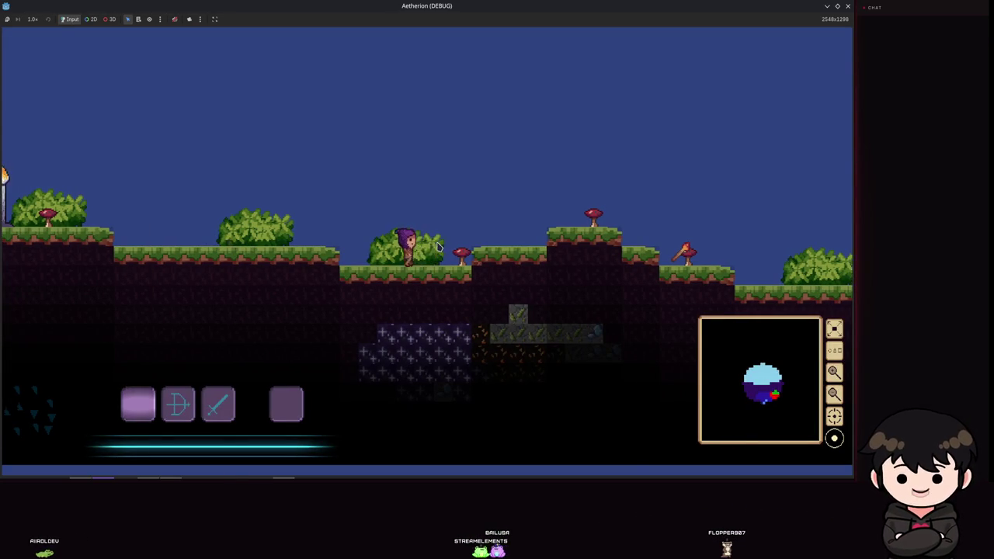
key("space")
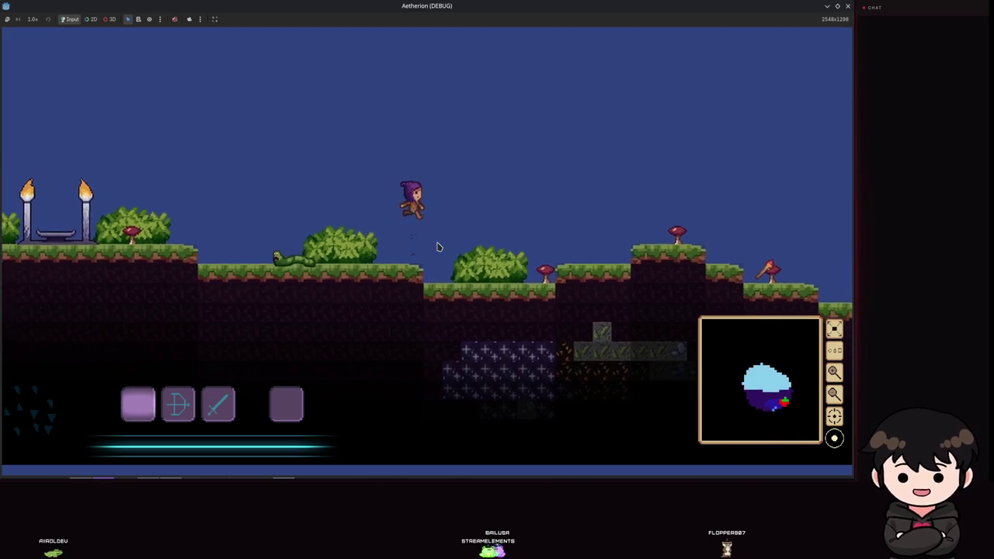
key("a")
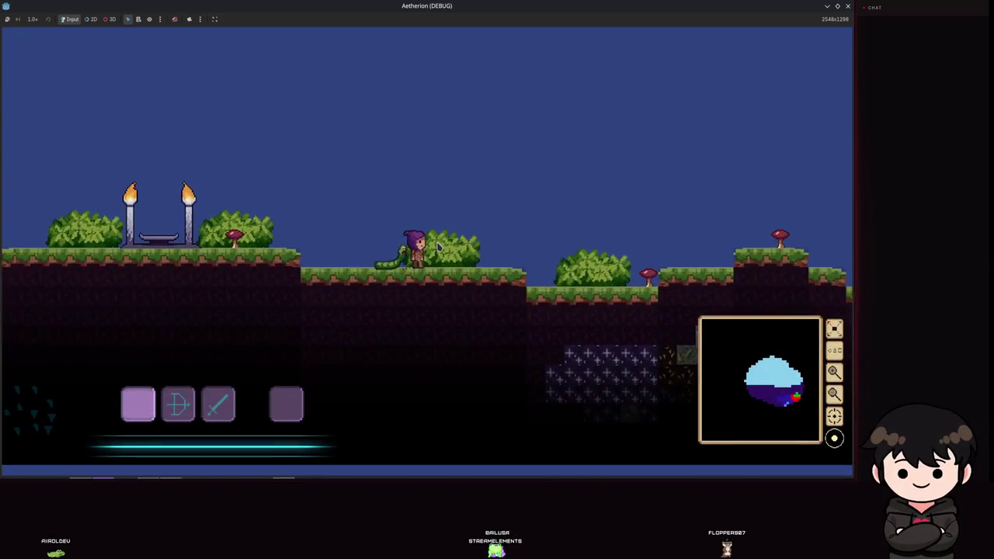
key("space")
key("d")
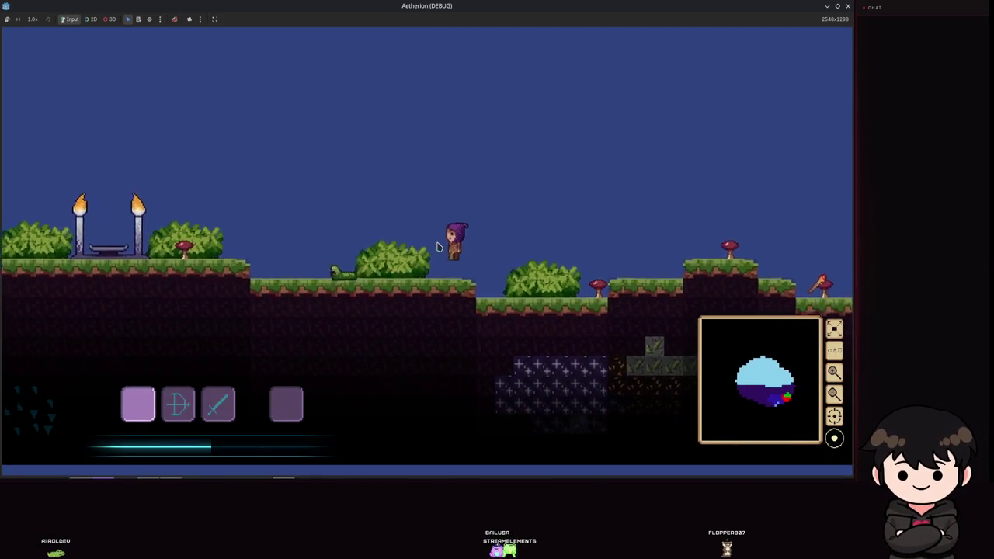
key("a")
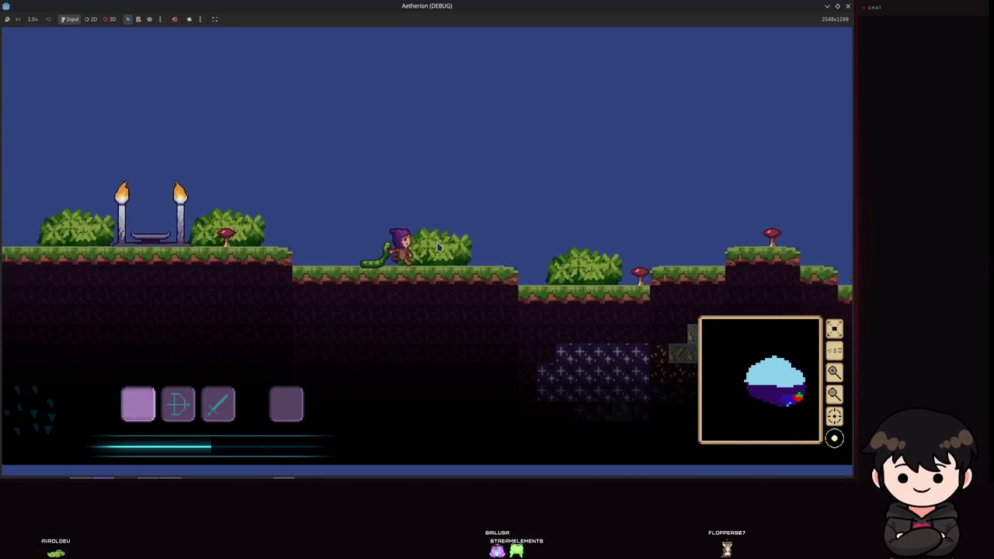
key("a")
key("d")
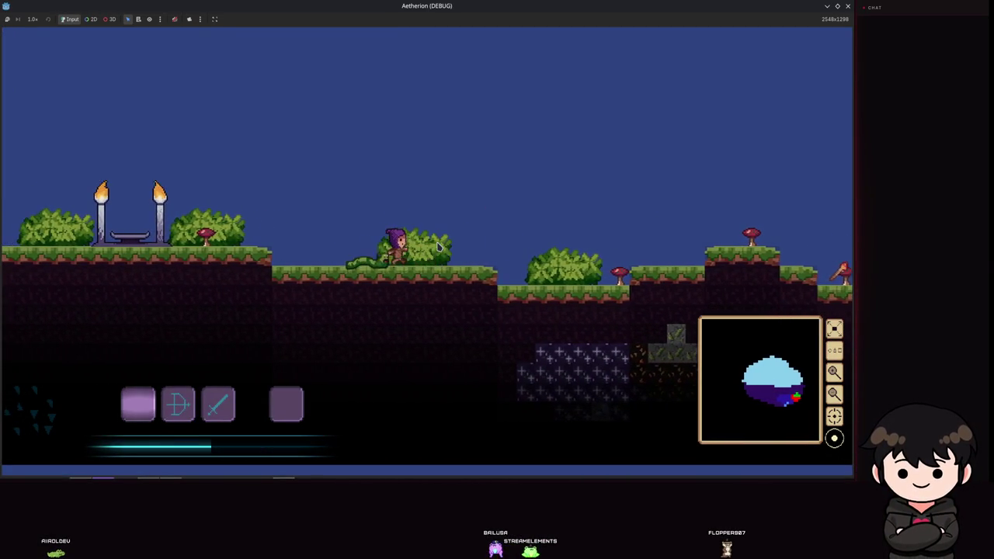
key("d")
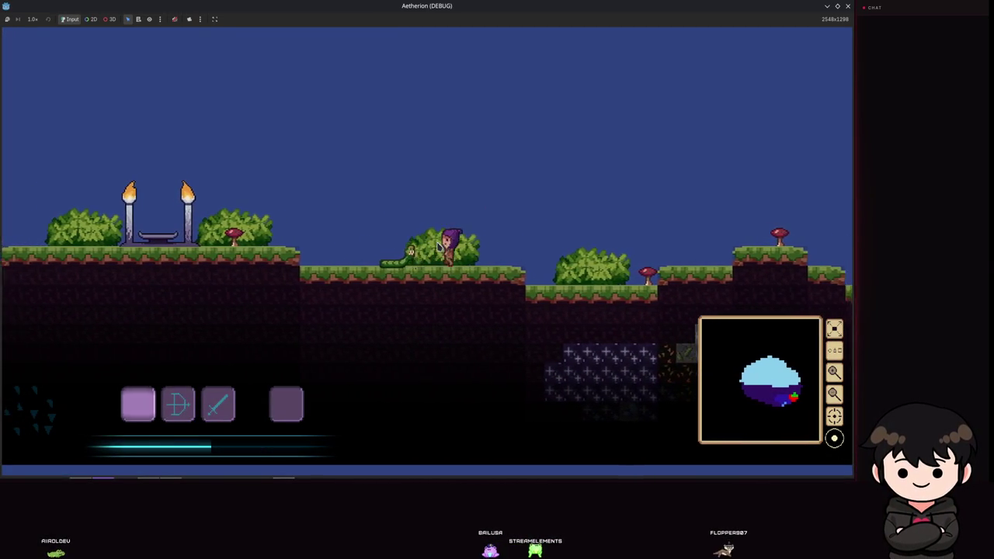
key("a")
key("d")
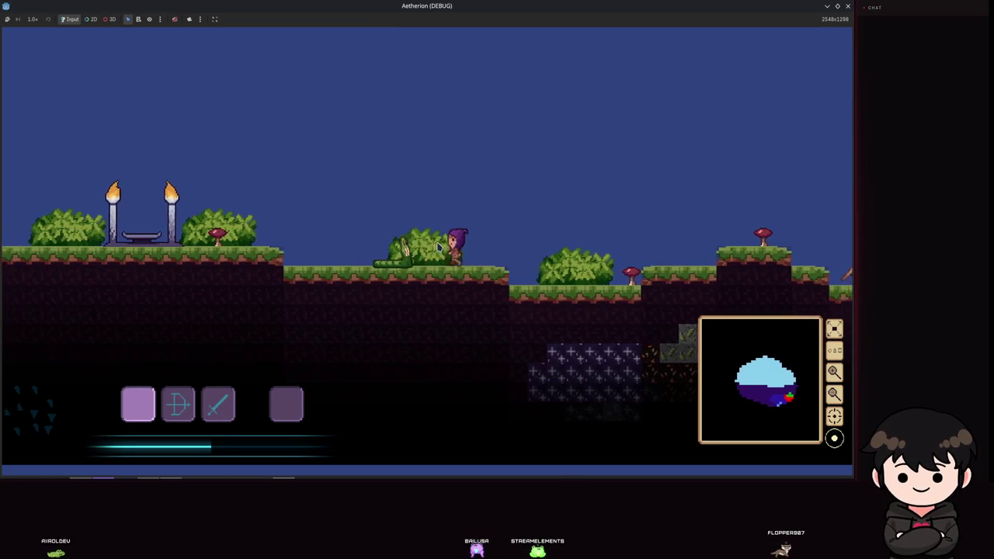
key("a")
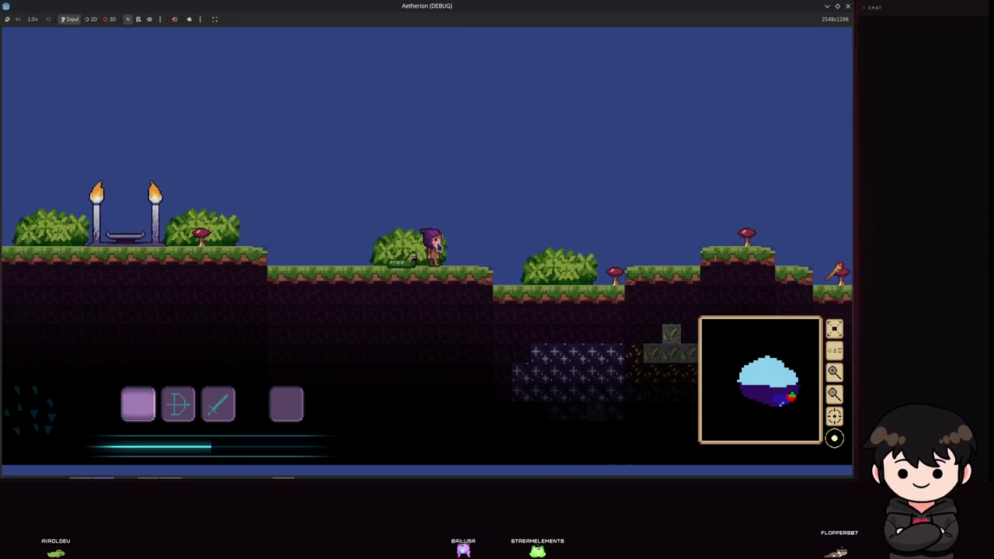
key("d")
key("a")
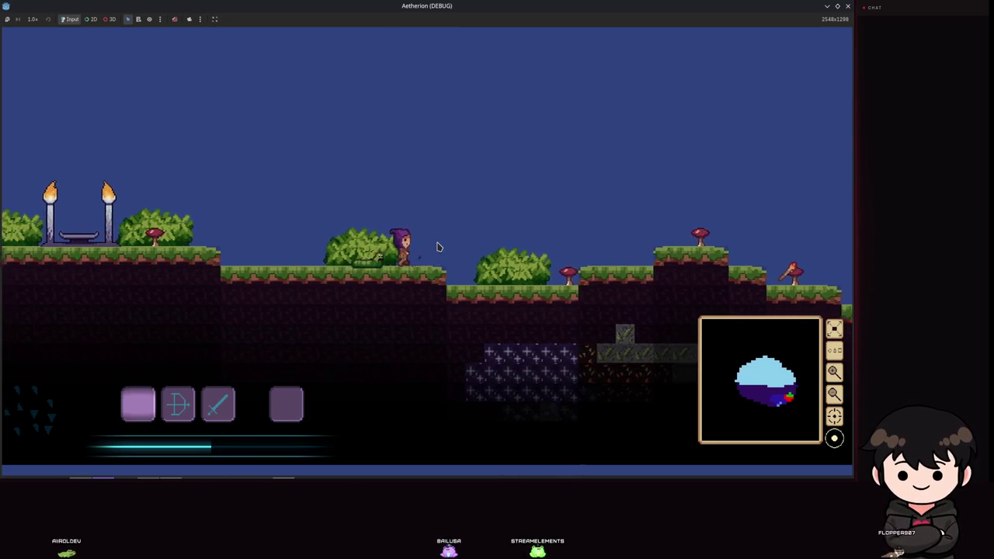
key("d")
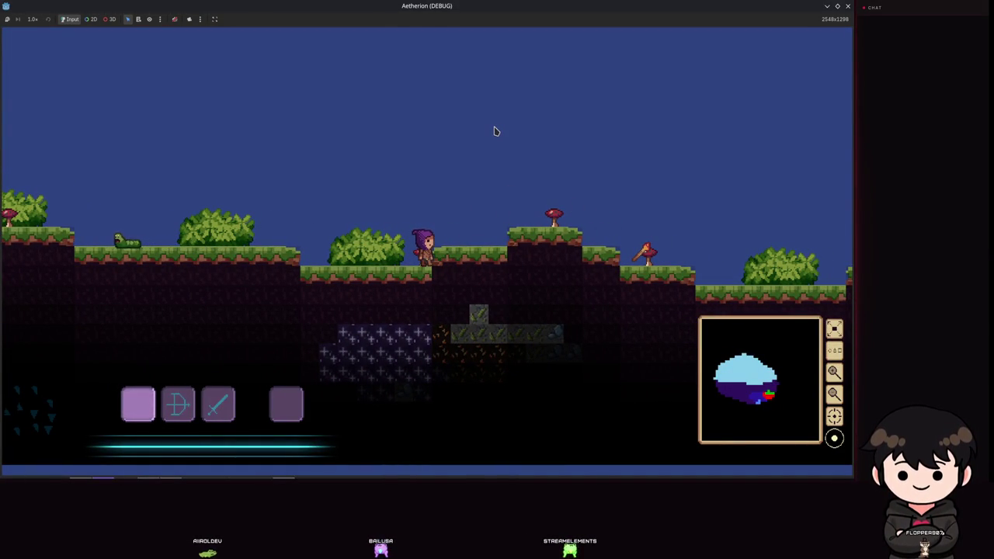
- Walk right across the hills toward the torch altar, stepping back and forth by the worm
key("d")
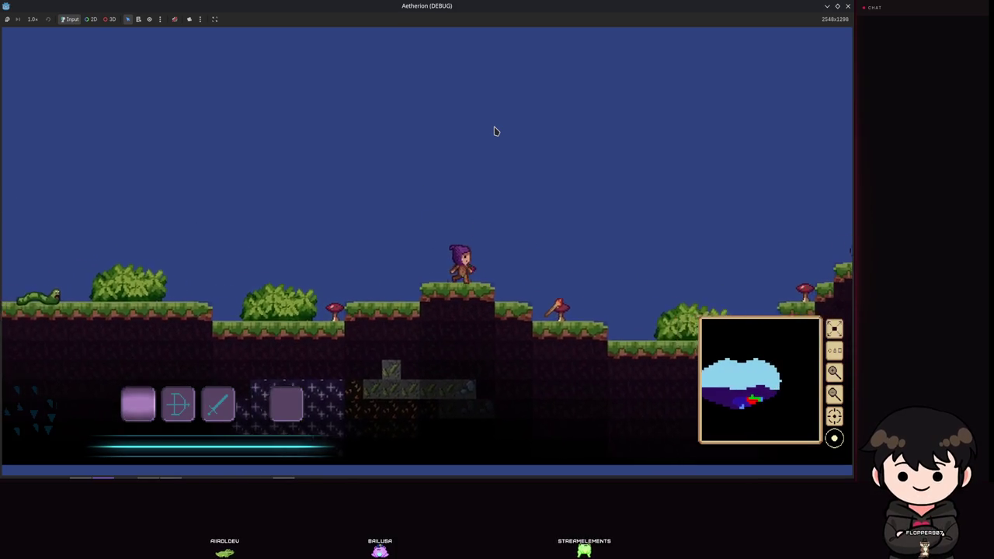
key("d")
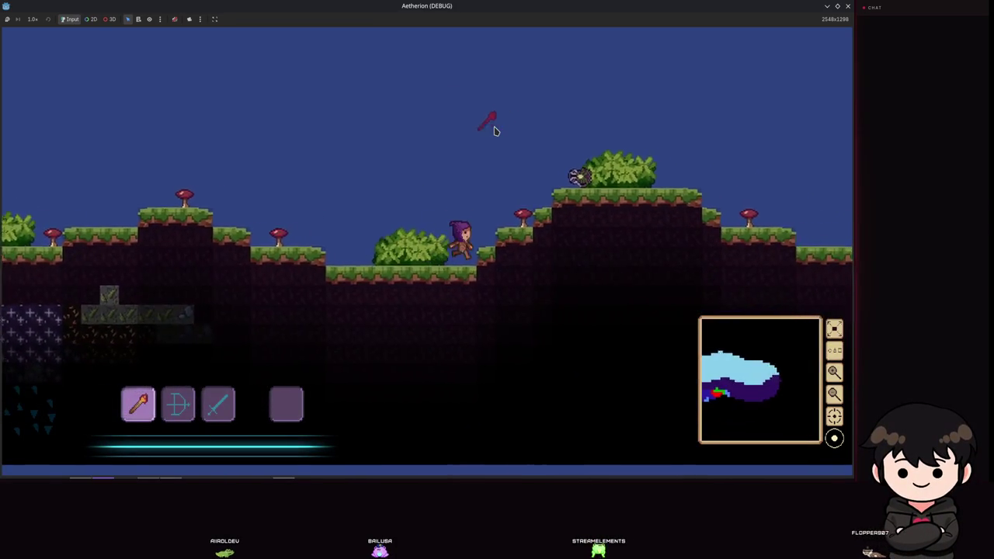
key("d")
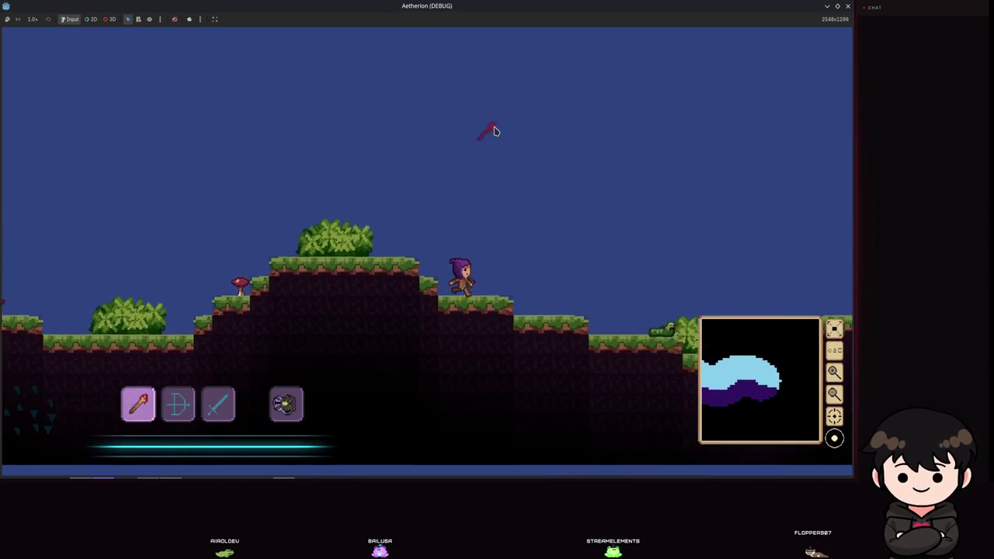
key("d")
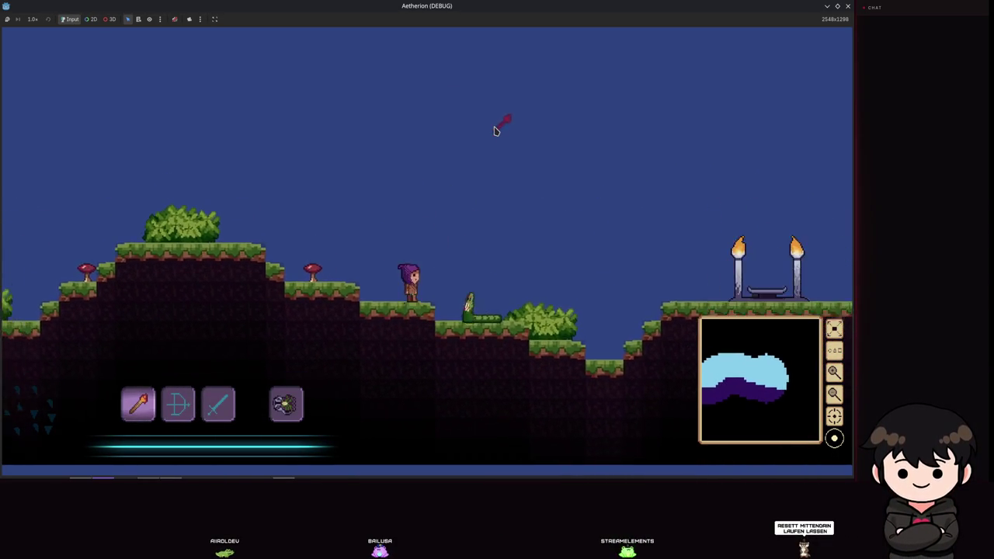
key("a")
key("d")
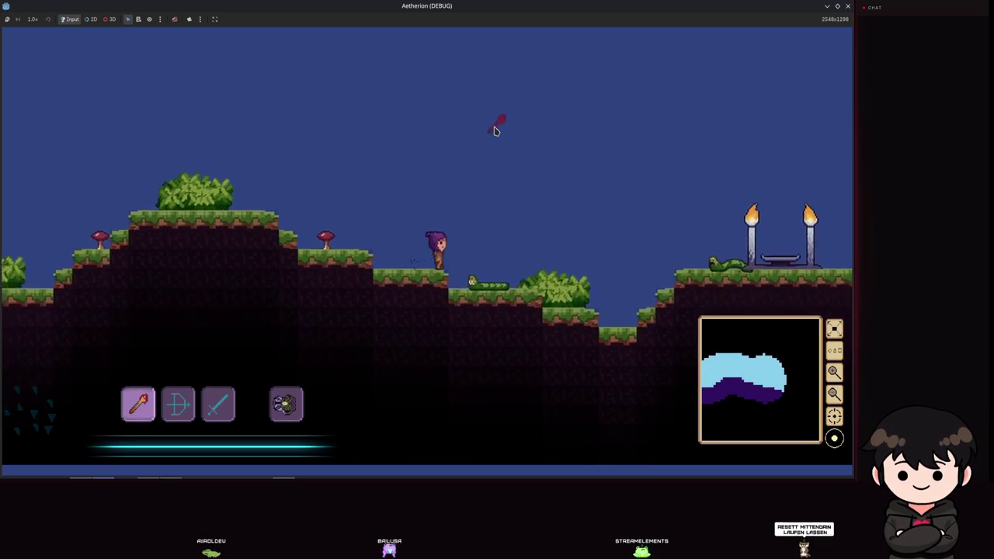
key("a")
key("space")
key("d")
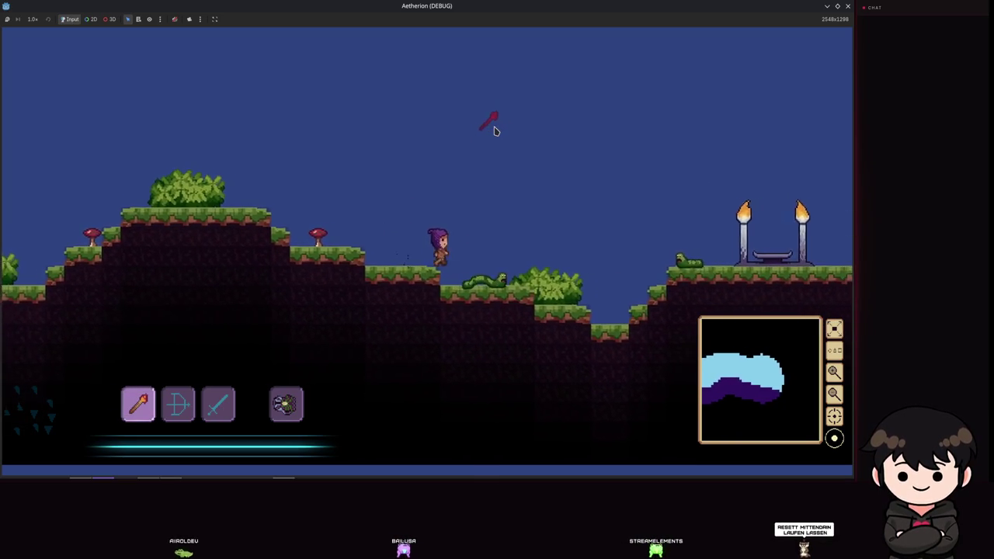
key("a")
key("d")
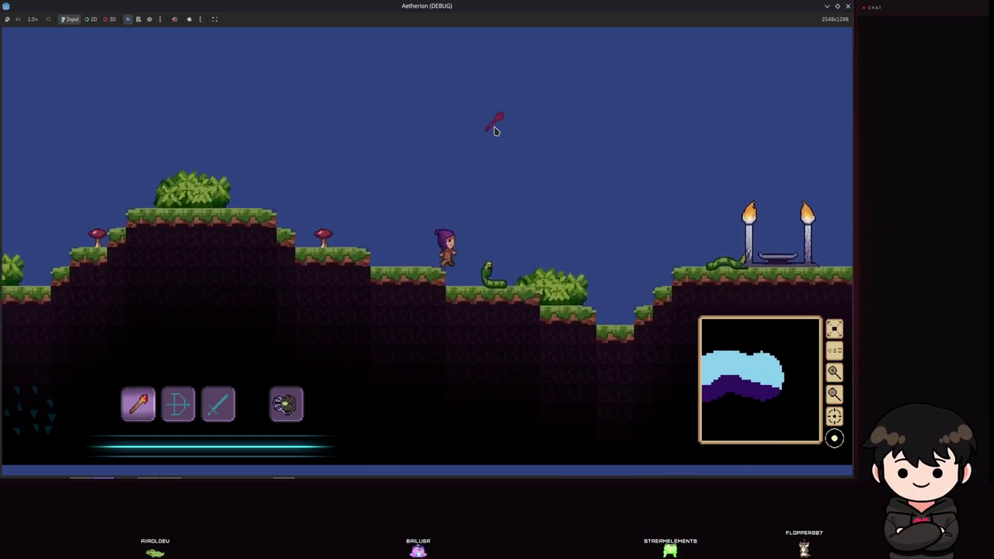
key("a")
key("d")
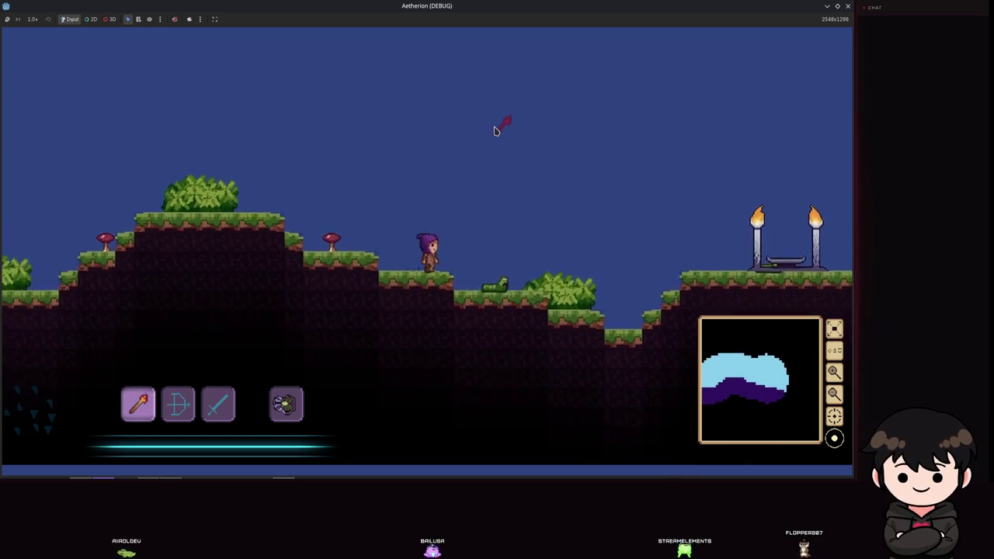
key("a")
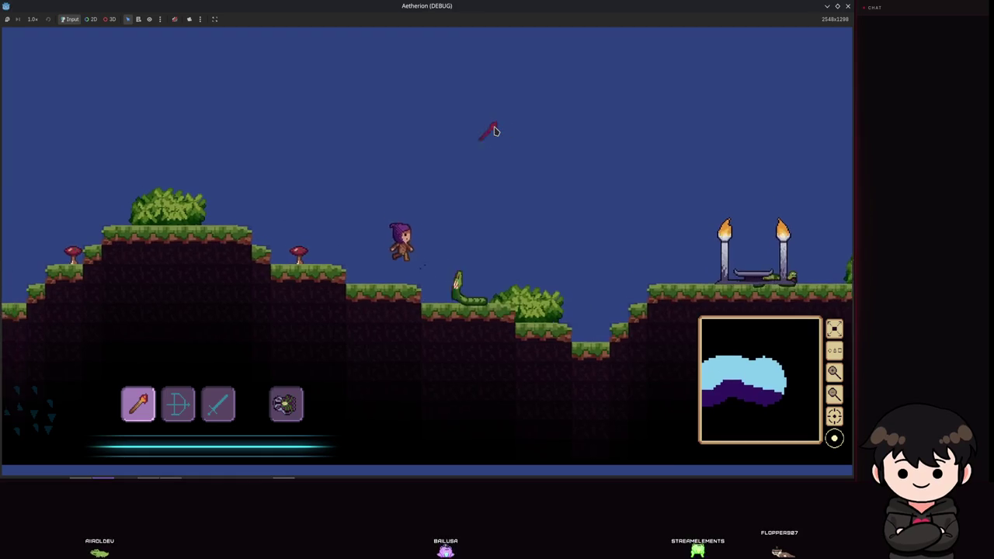
key("d")
- Jump, dash left and climb onto the higher ground around the torch altar
key("d")
key("space")
key("a")
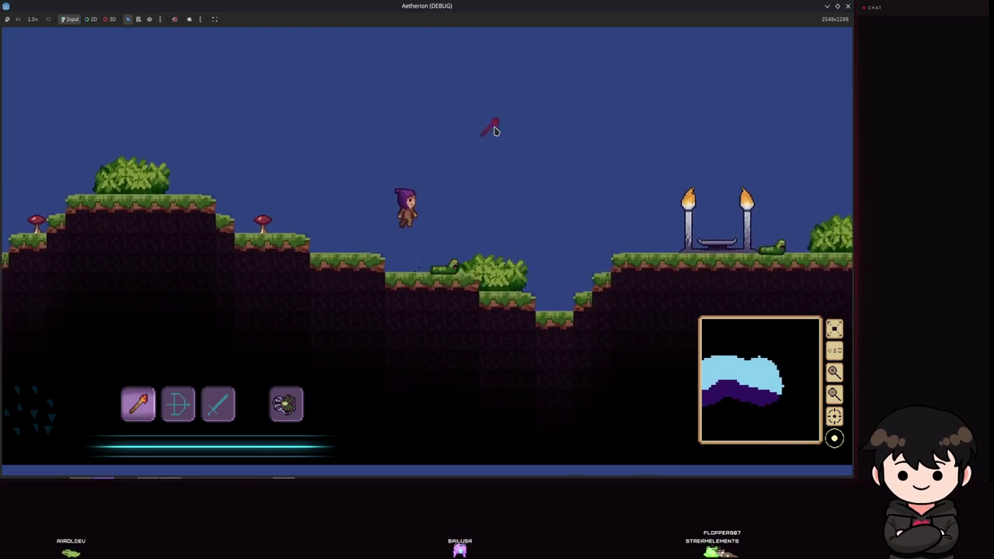
key("d")
key("a")
key("shift")
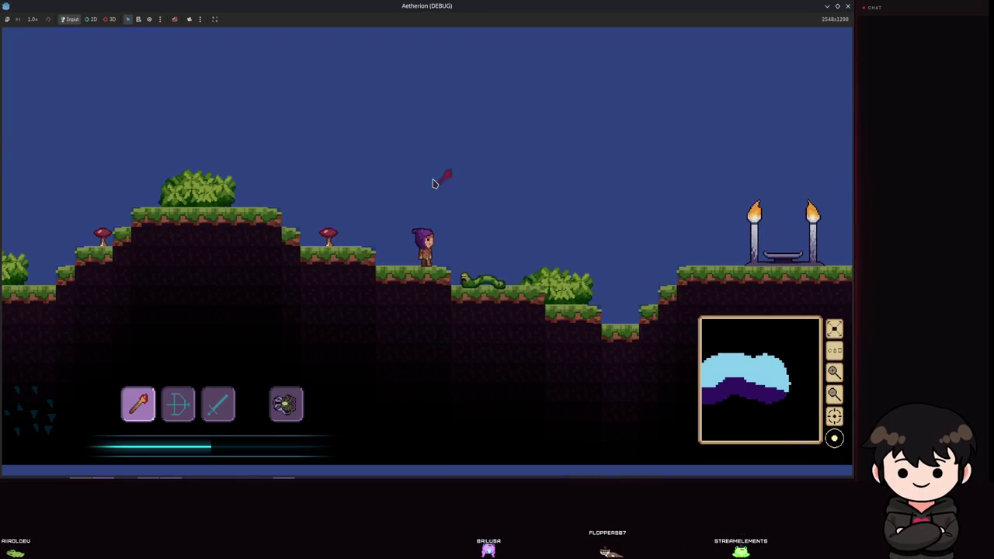
scroll(493, 199, "down", 3)
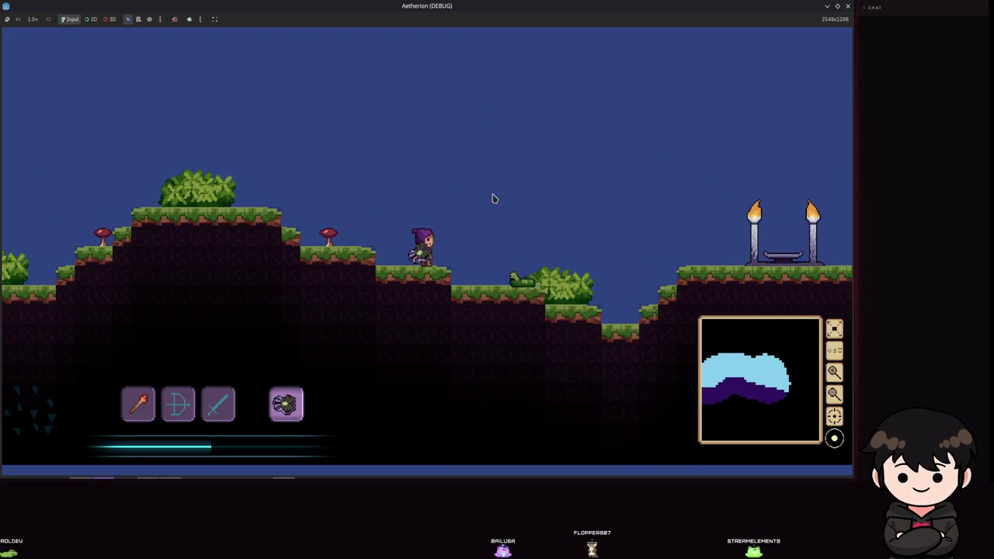
key("space")
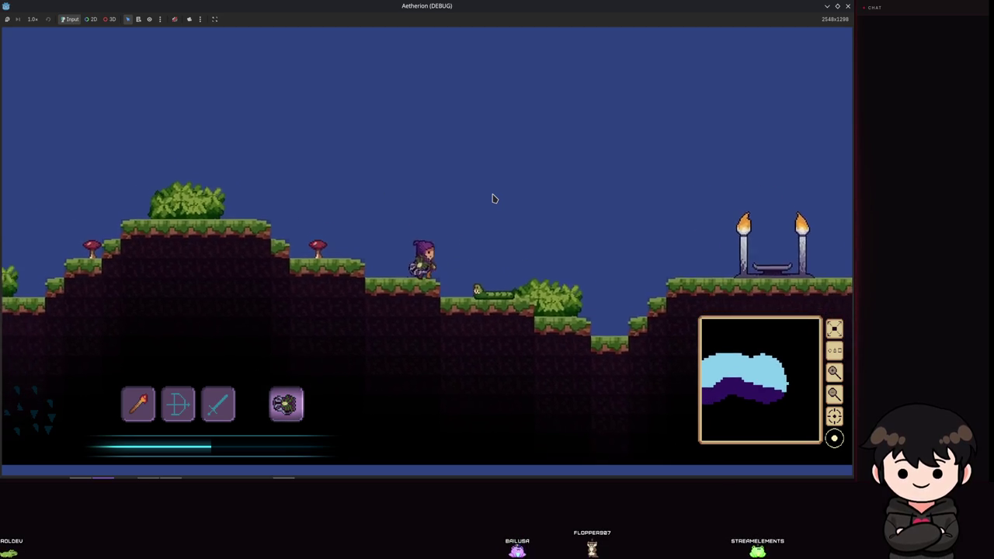
key("space")
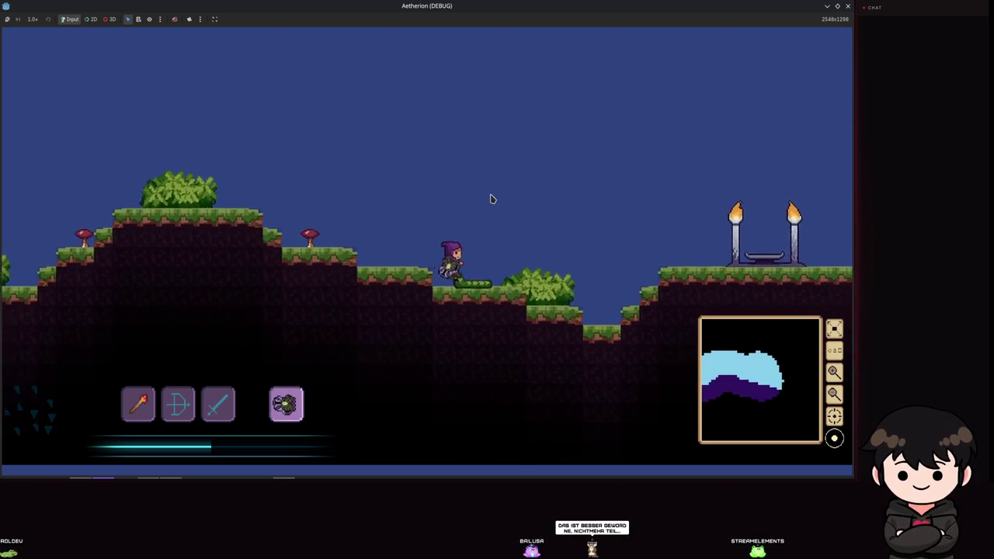
key("space")
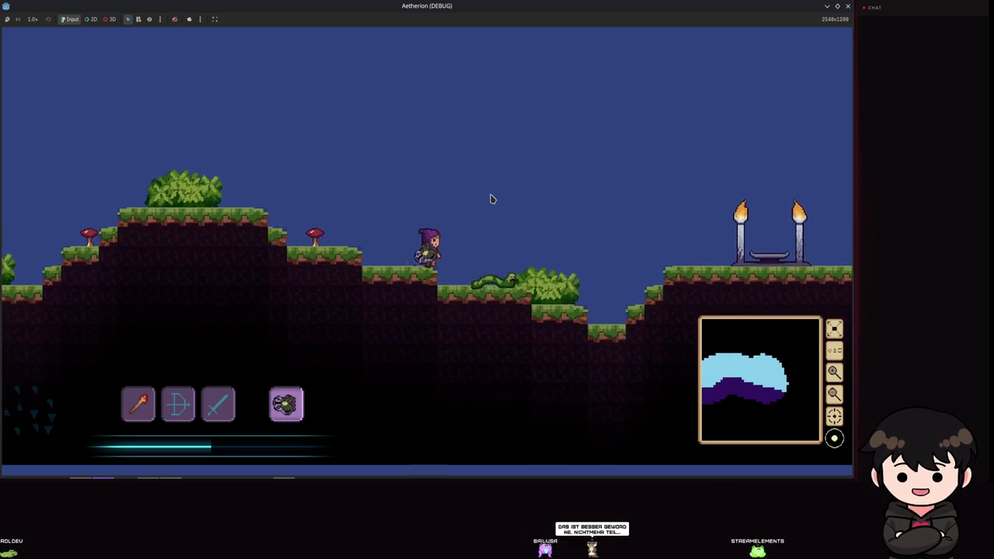
key("d")
key("space")
key("d")
key("space")
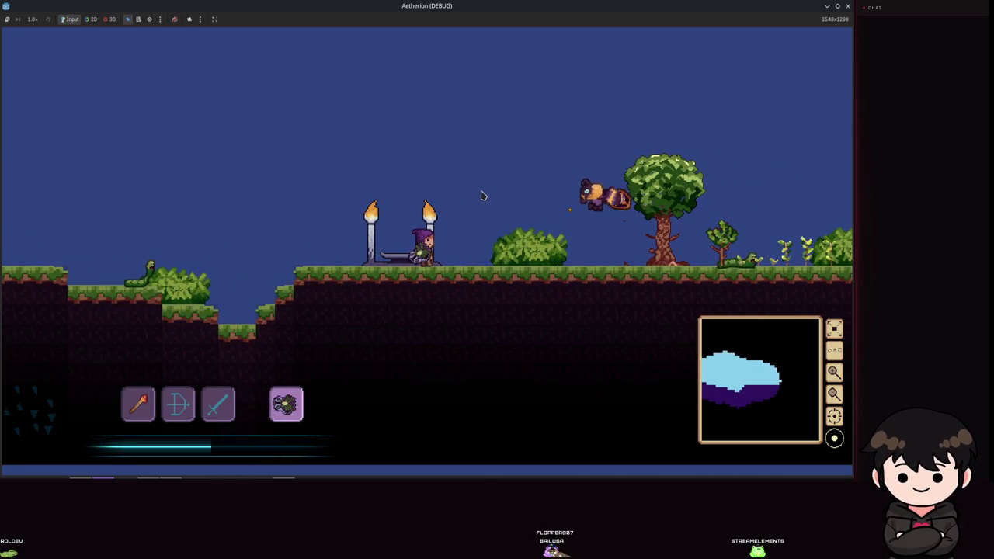
key("space")
key("a")
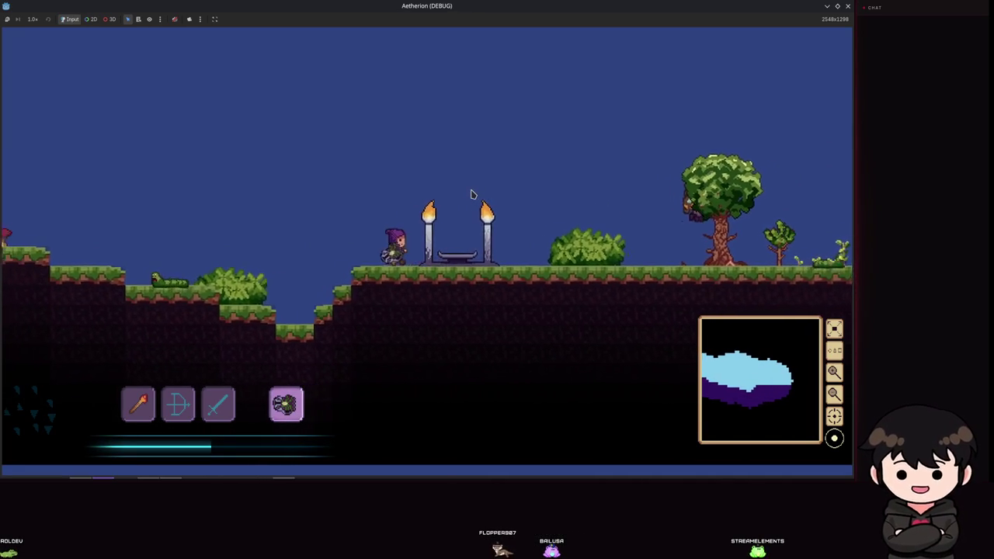
key("d")
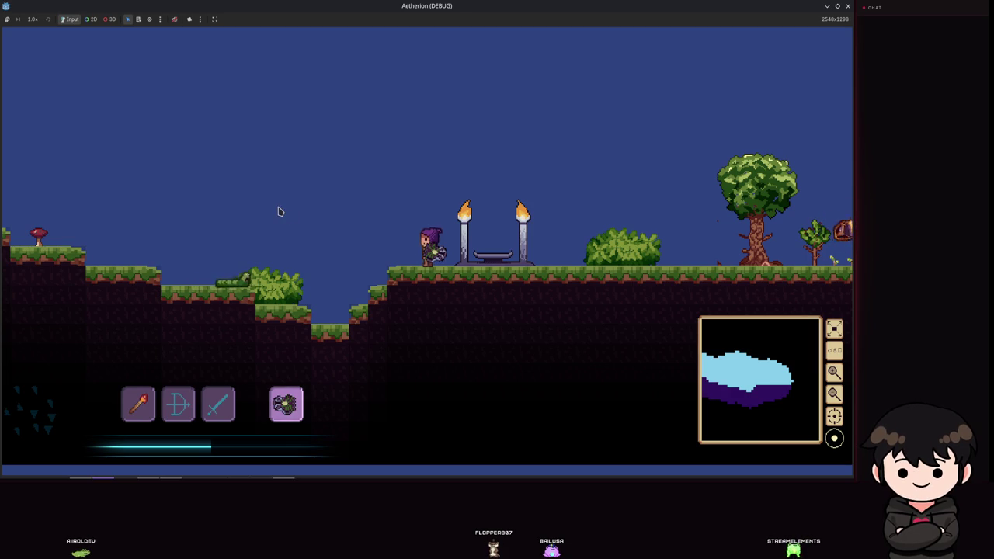
key("a")
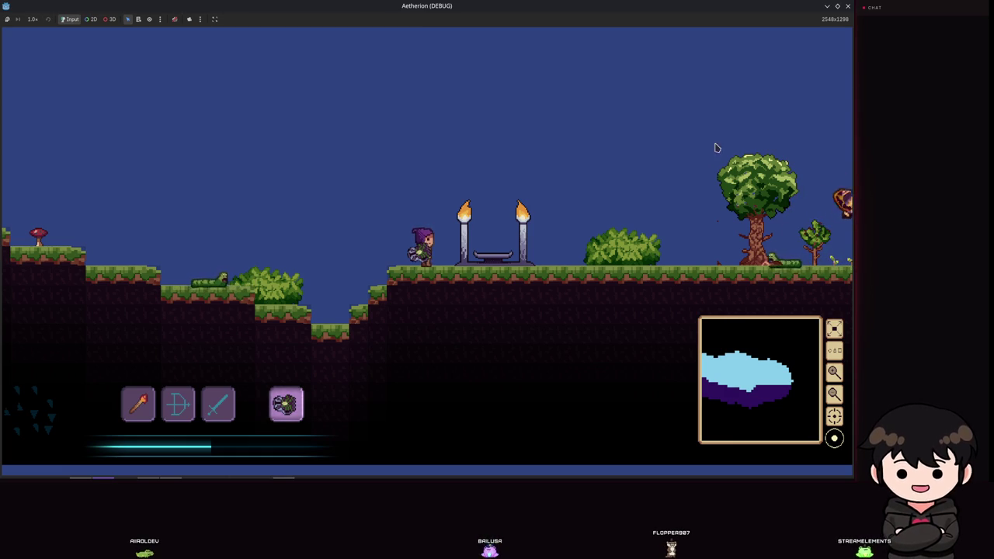
- Stop the test run and show the dig_up animation in the worm's AnimationPlayer
left_click(847, 5)
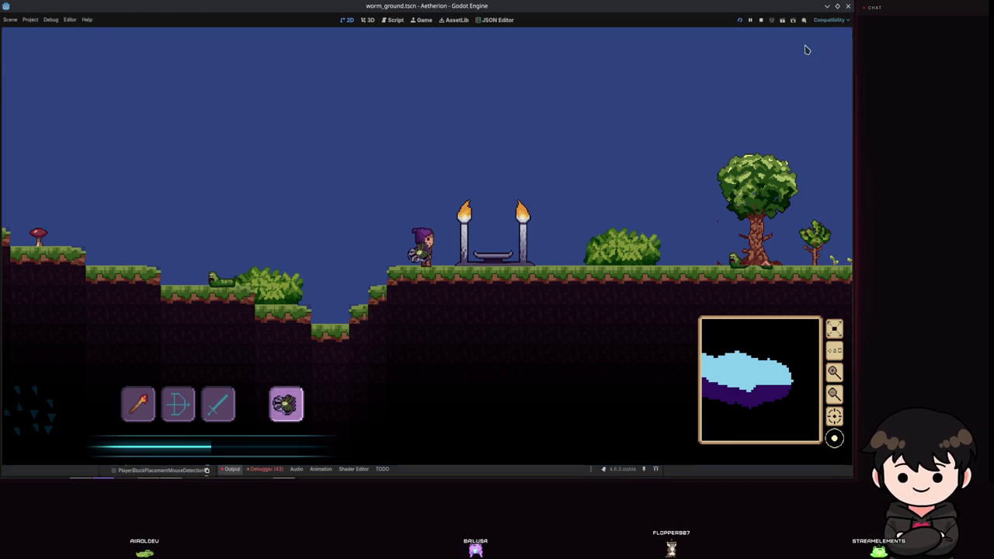
left_click(146, 213)
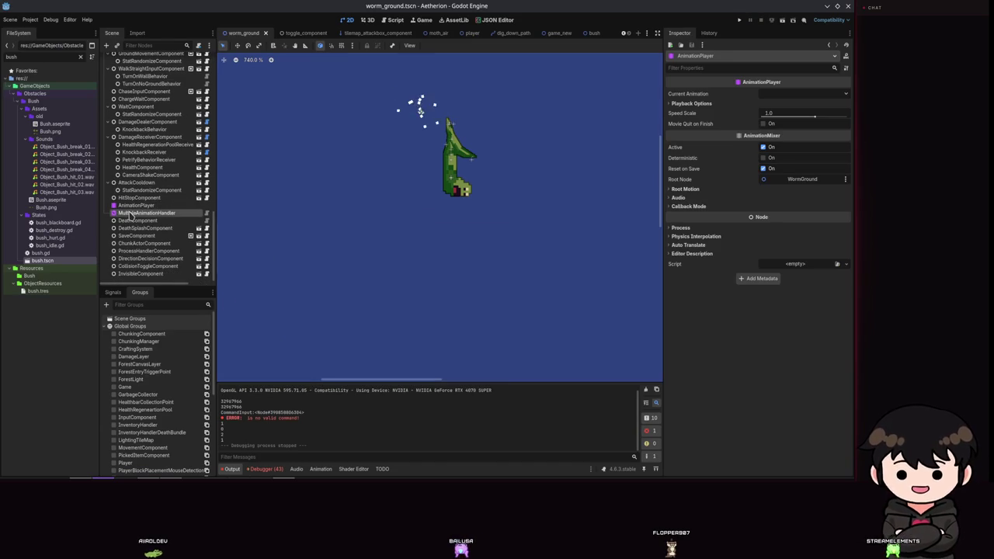
left_click(139, 205)
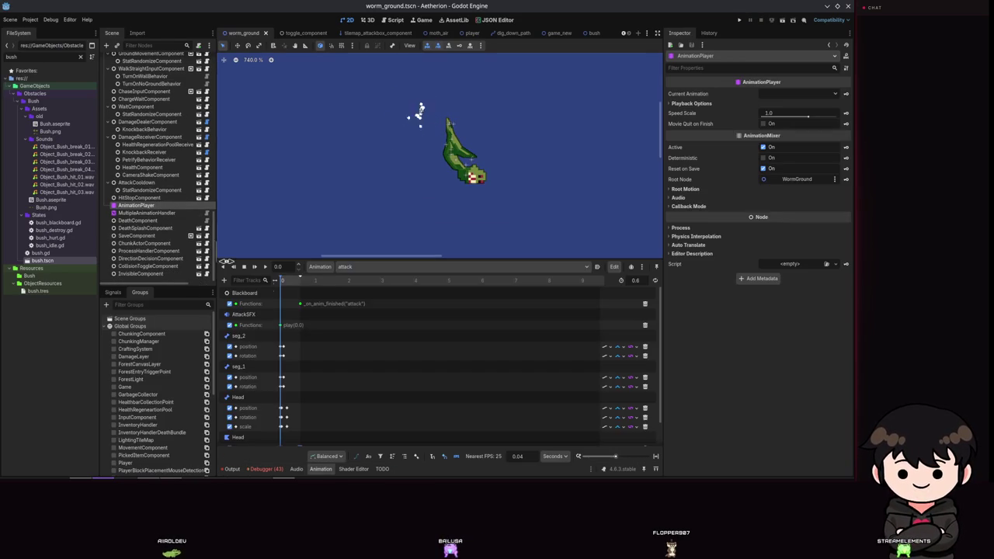
left_click(372, 266)
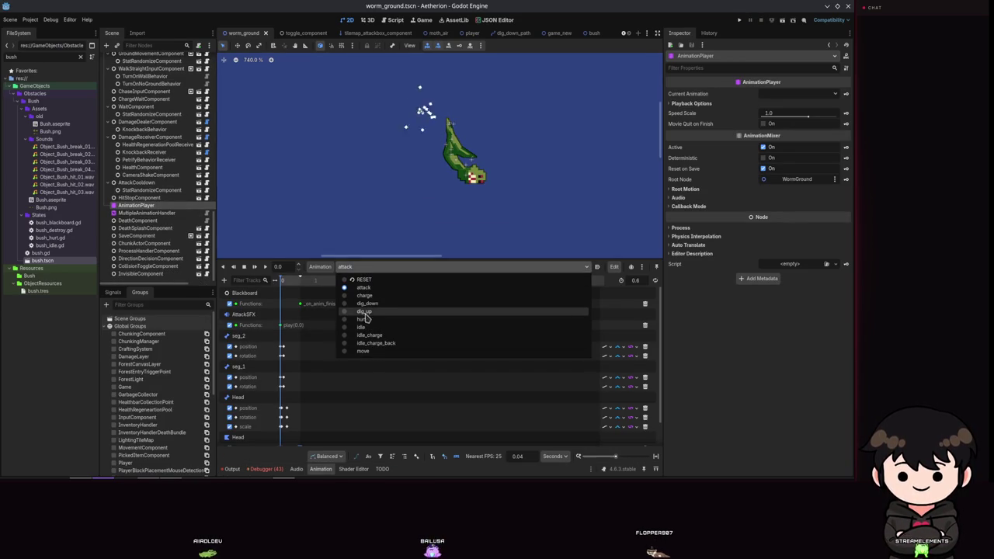
left_click(371, 312)
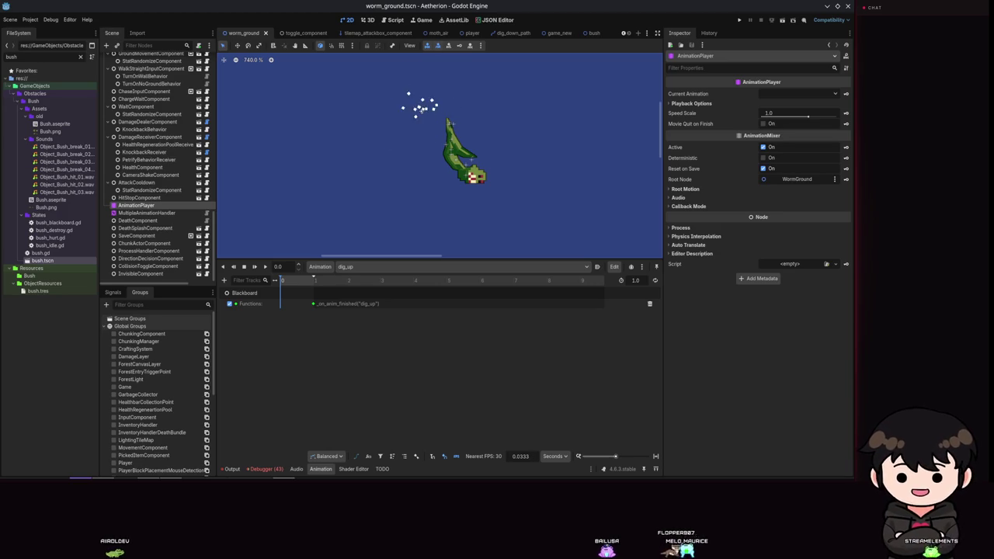
key("alt+Tab")
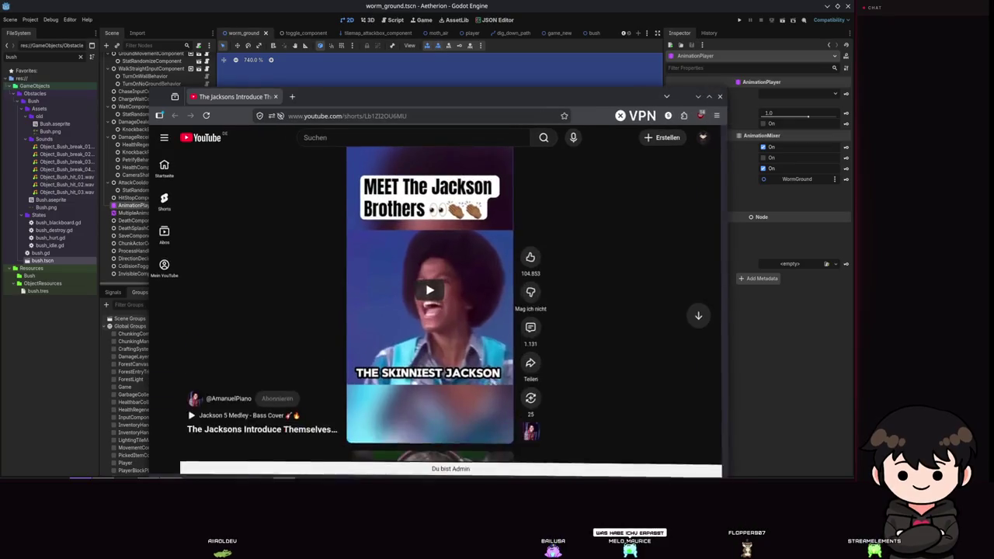
left_click(471, 299)
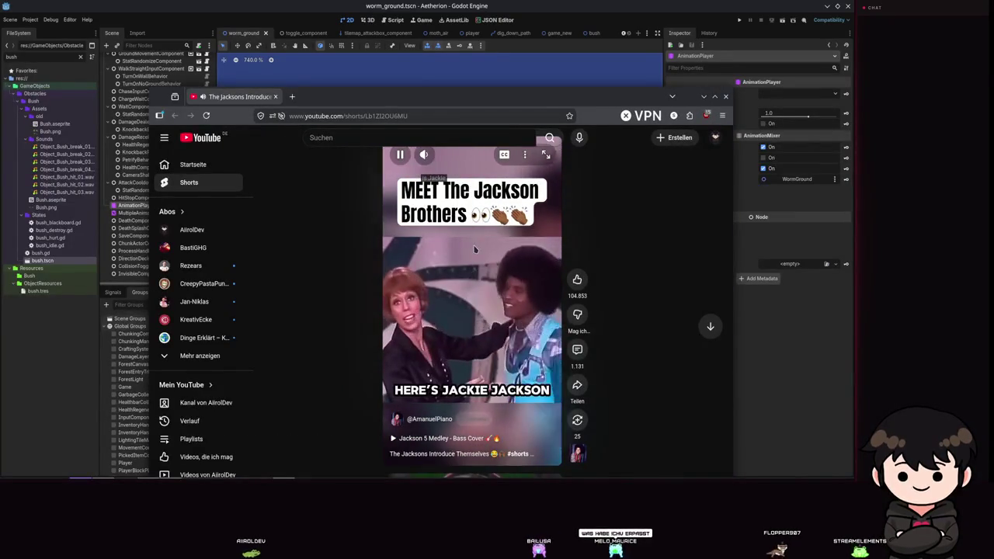
left_click(447, 155)
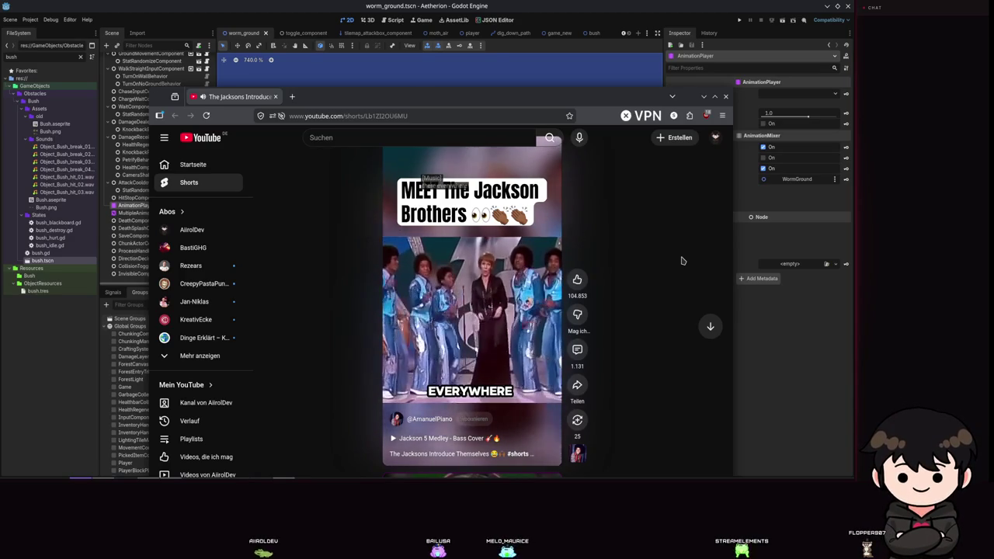
left_click(726, 97)
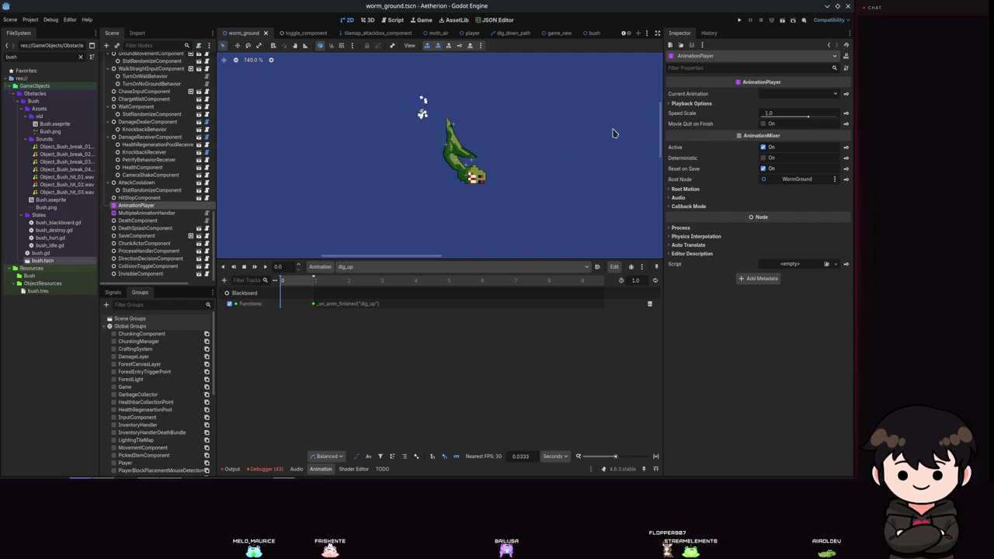
- Inspect the segment_5 and Head bones, then open the worm's animation list
scroll(149, 158, "down", 10)
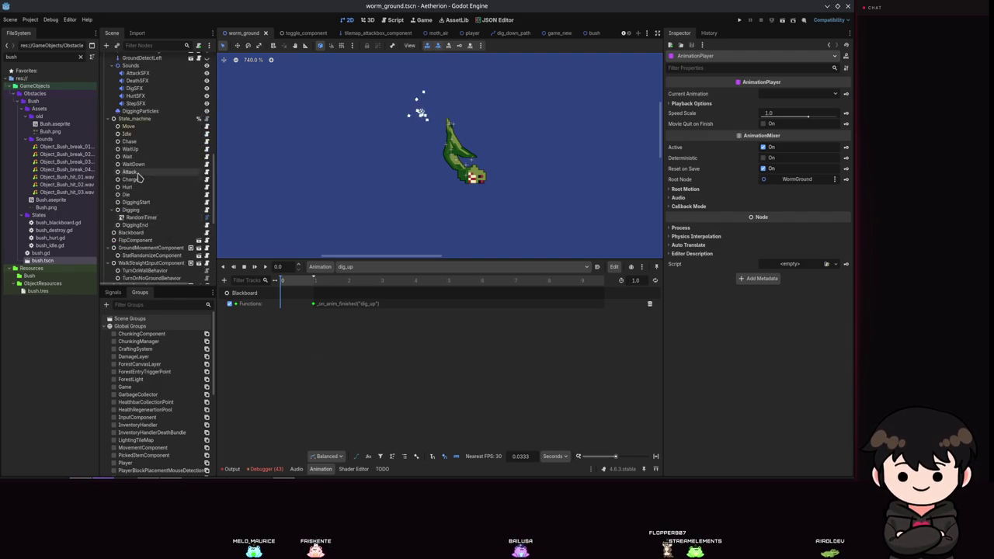
scroll(150, 157, "up", 2)
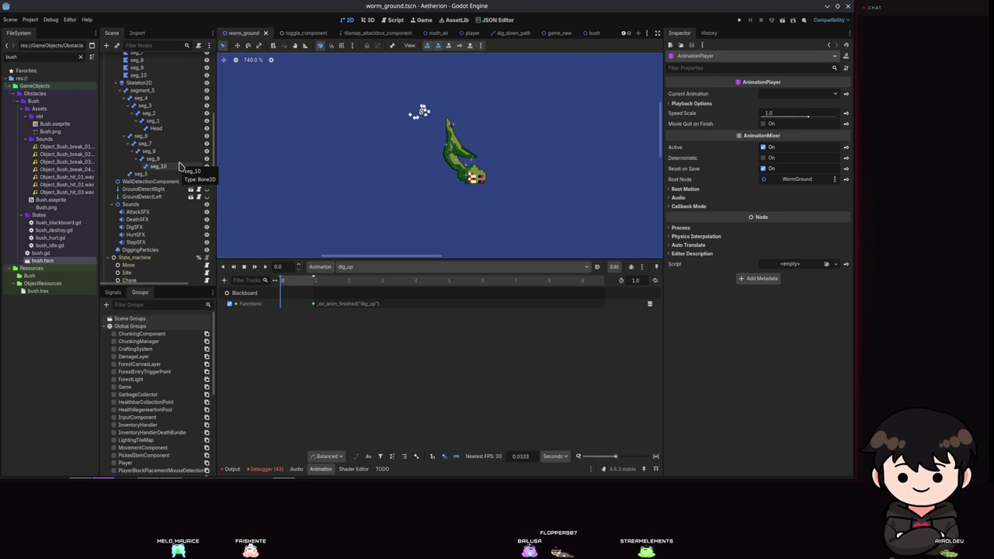
scroll(179, 167, "down", 5)
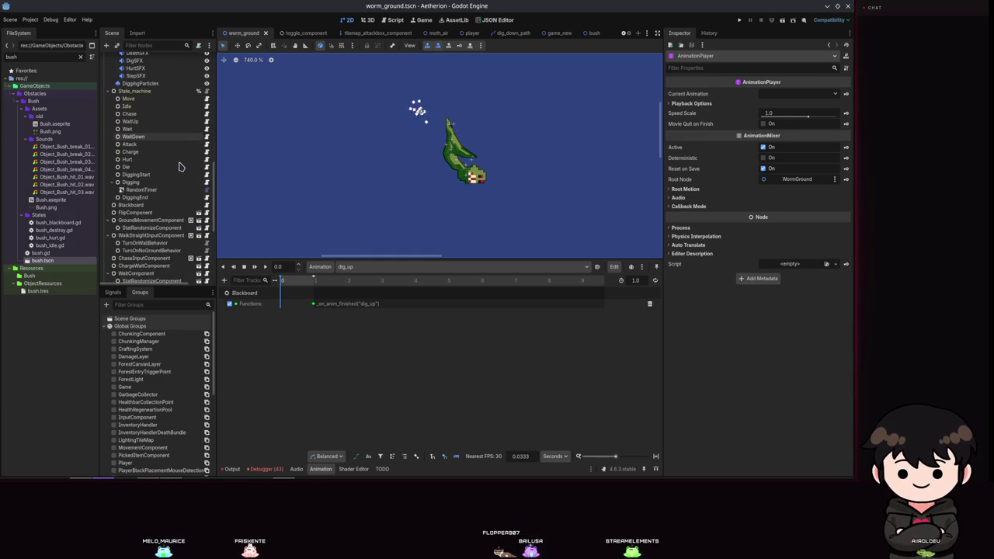
scroll(179, 167, "up", 6)
left_click(144, 118)
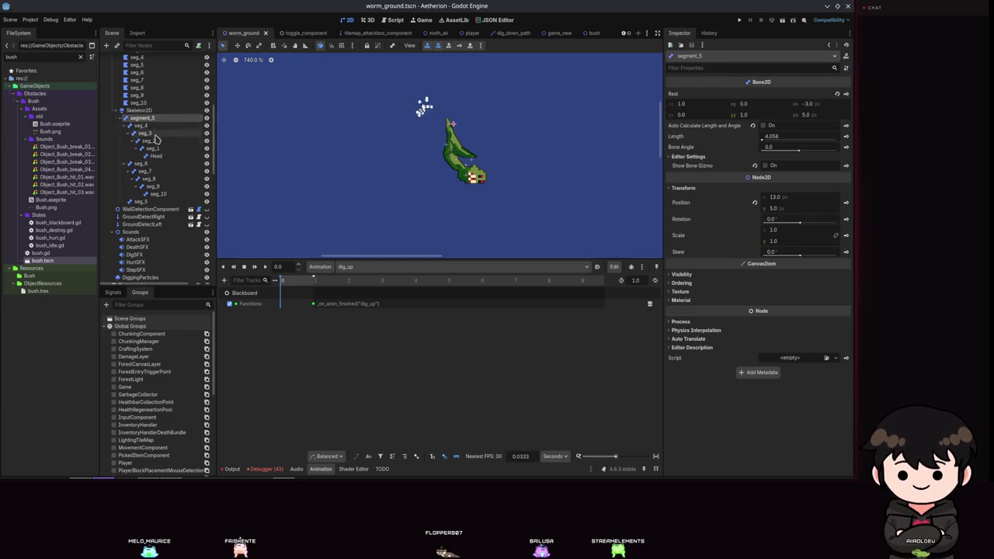
left_click(152, 148)
left_click(155, 155)
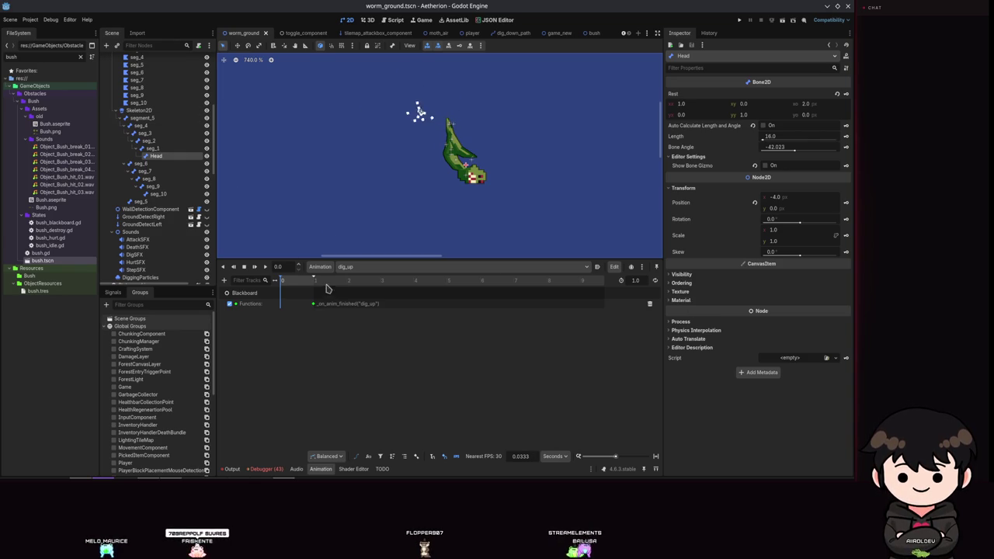
left_click(365, 266)
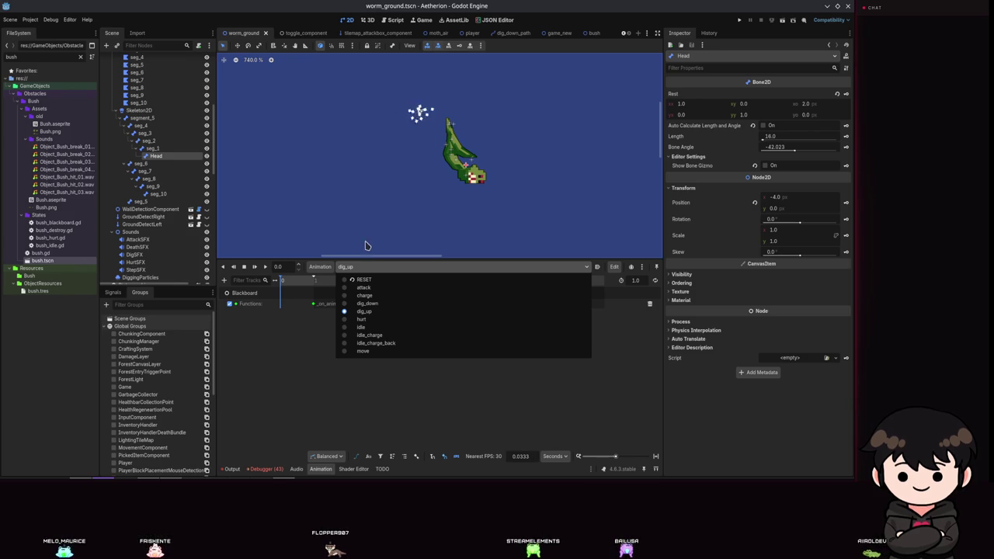
- Switch to the dig_down animation and play it to preview
left_click(368, 305)
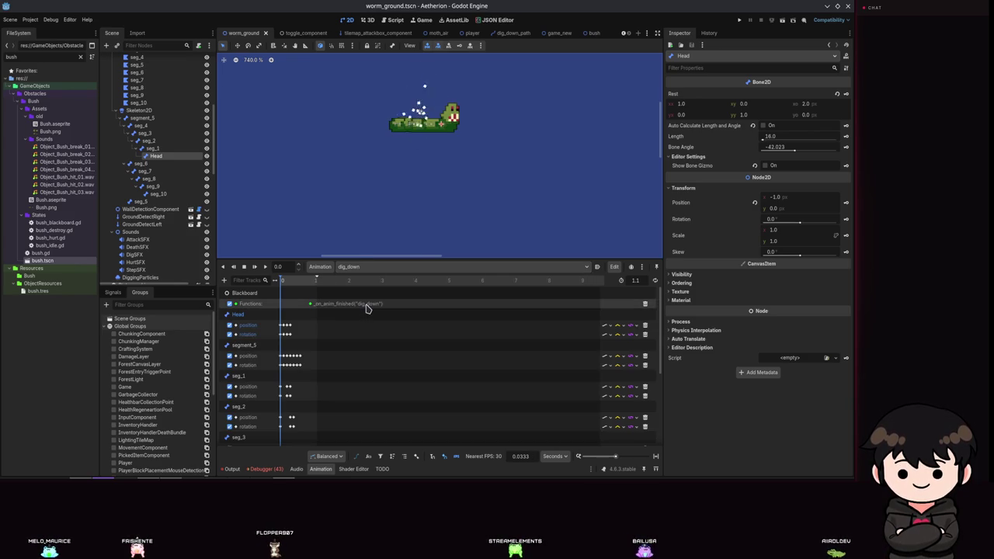
left_click(266, 266)
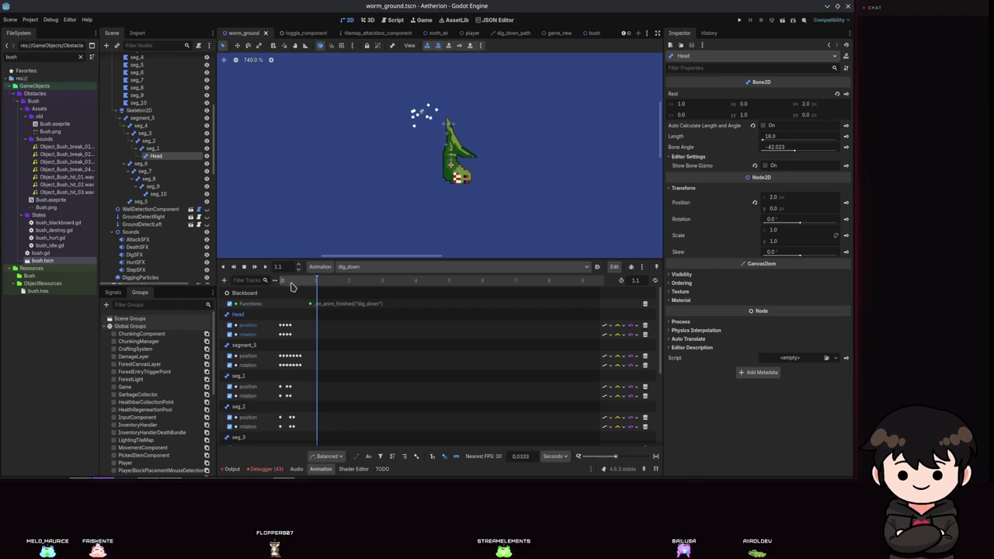
left_click_drag(311, 289, 311, 288)
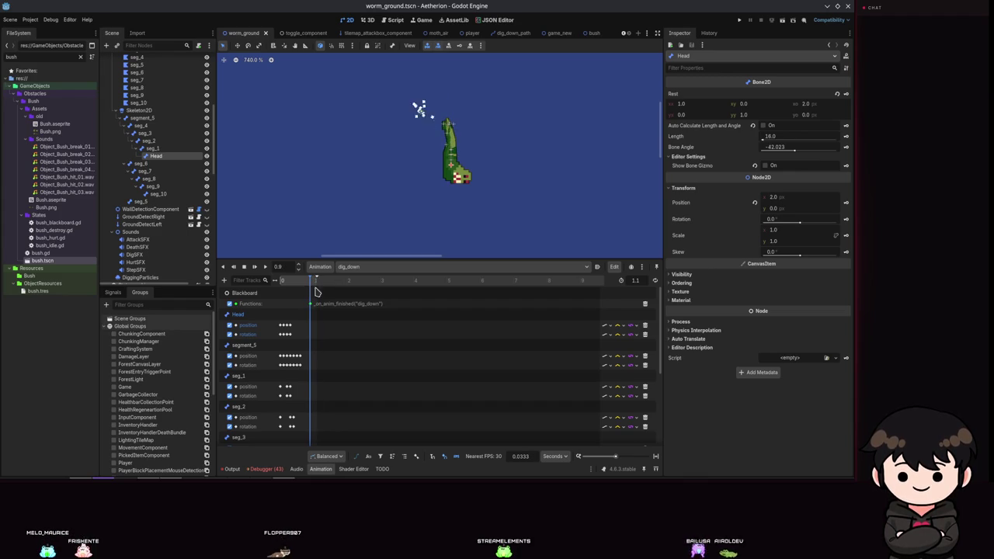
scroll(352, 357, "down", 4)
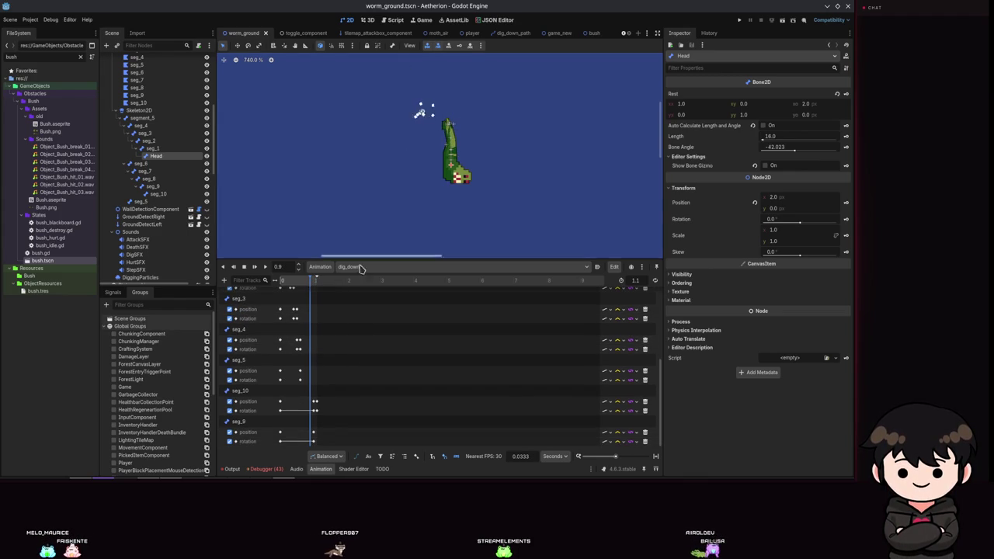
- Move seg_8 to (2.692, 11.826), key it with three new tracks, and set time 0.8
left_click(148, 178)
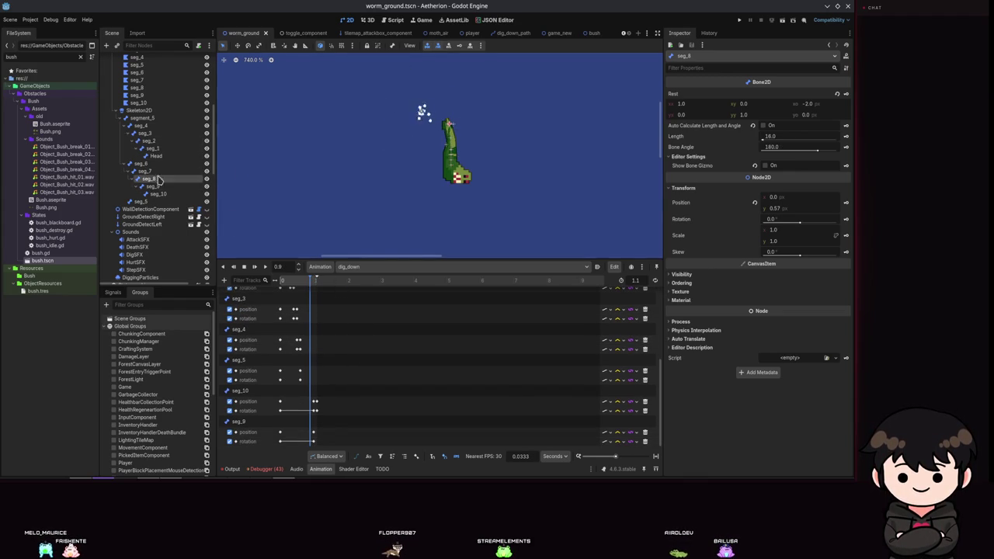
mouse_move(421, 111)
left_mouse_down()
mouse_move(431, 137)
mouse_move(457, 137)
left_mouse_up()
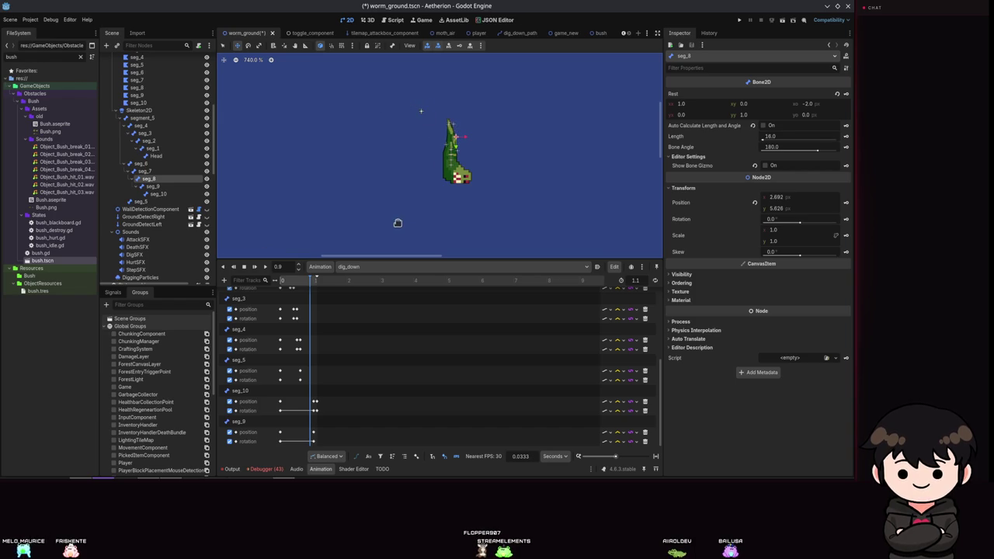
left_click(456, 47)
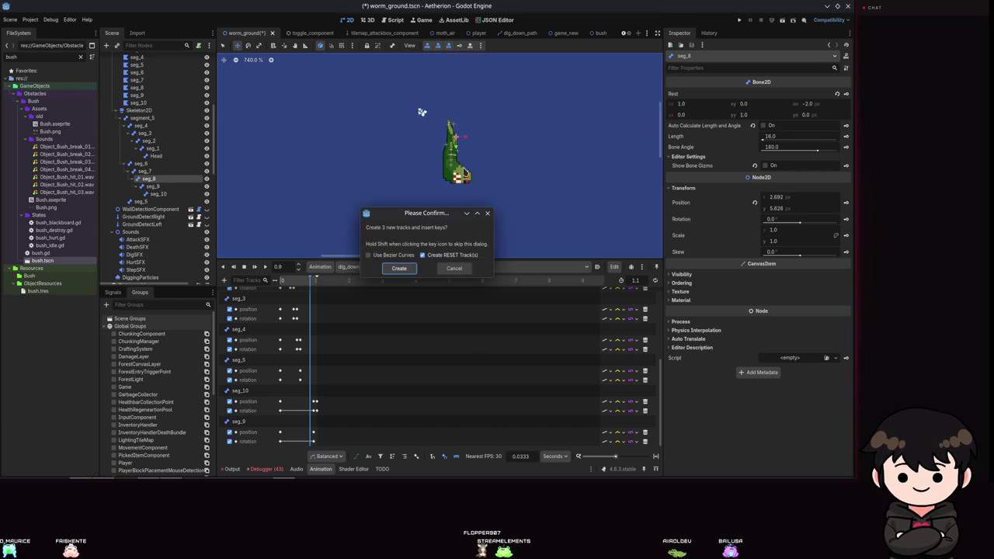
left_click(399, 269)
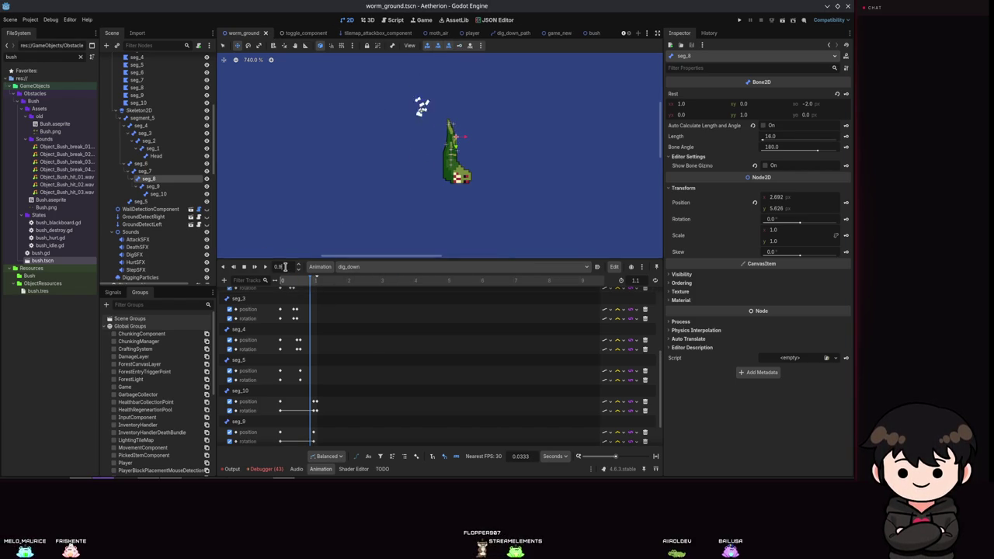
type("0")
key("Return")
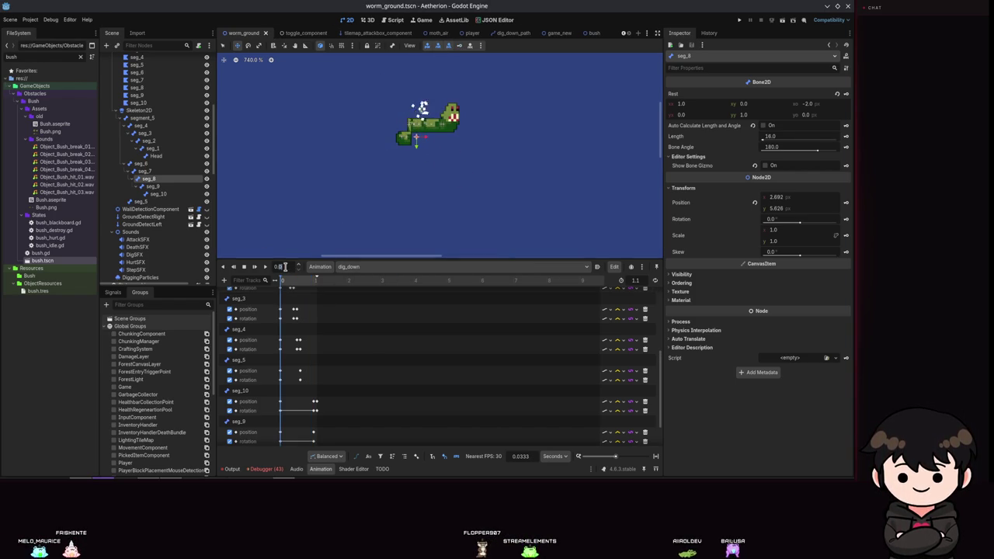
key("BackSpace")
type("8")
key("Return")
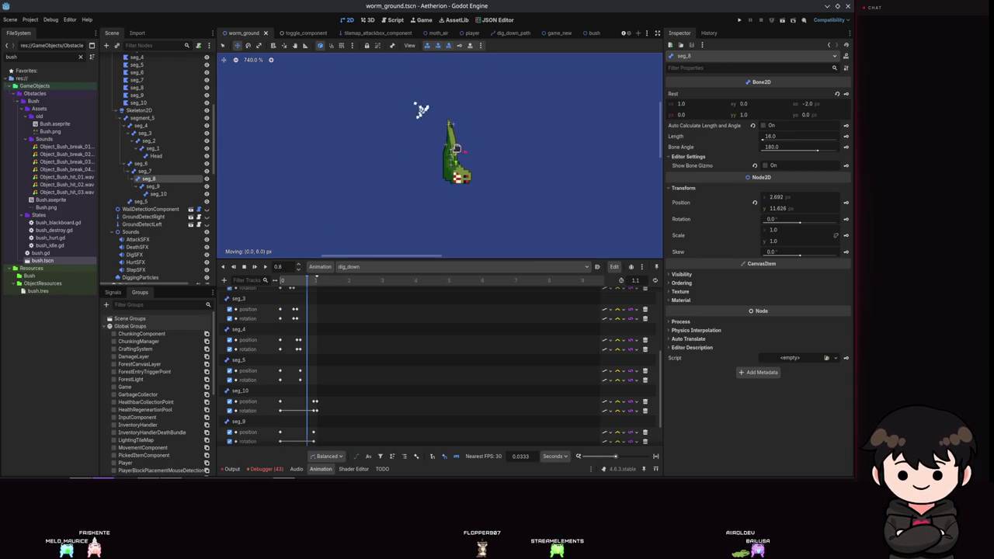
- Undo a stray drag, then key and adjust the seg_8 pose at 0.8 s and save
left_click_drag(414, 104, 430, 87)
key("ctrl+z")
scroll(326, 372, "down", 1)
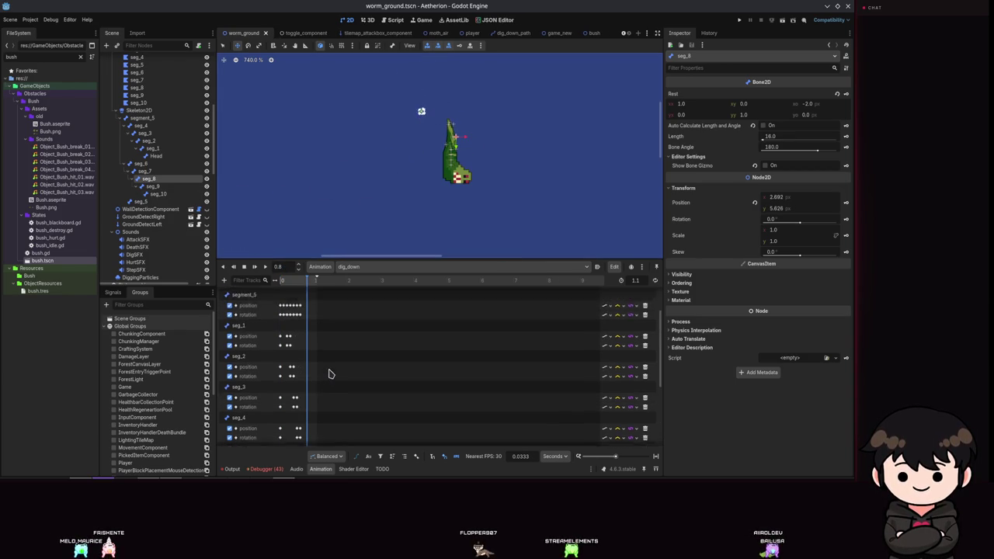
key("k")
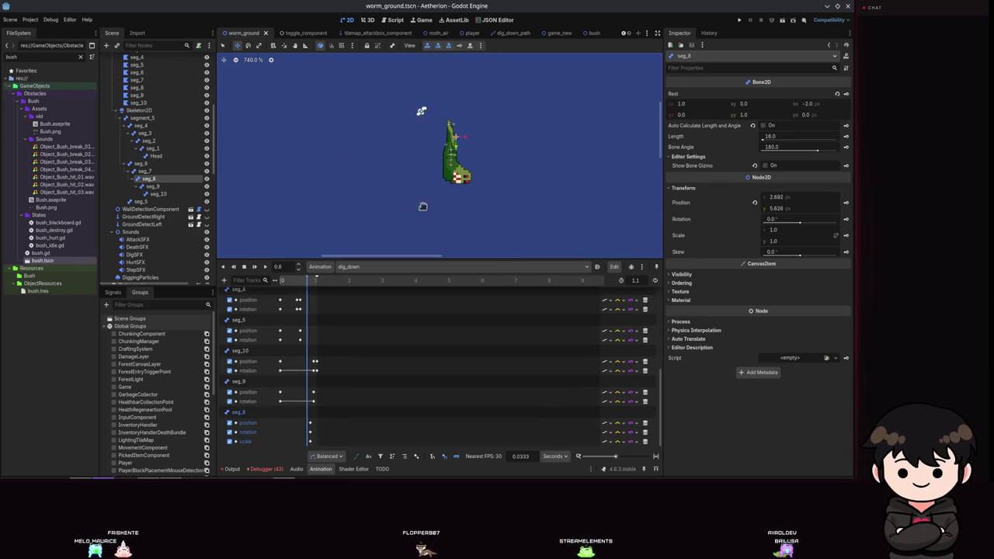
mouse_move(451, 151)
left_mouse_down()
mouse_move(454, 135)
mouse_move(434, 123)
left_mouse_up()
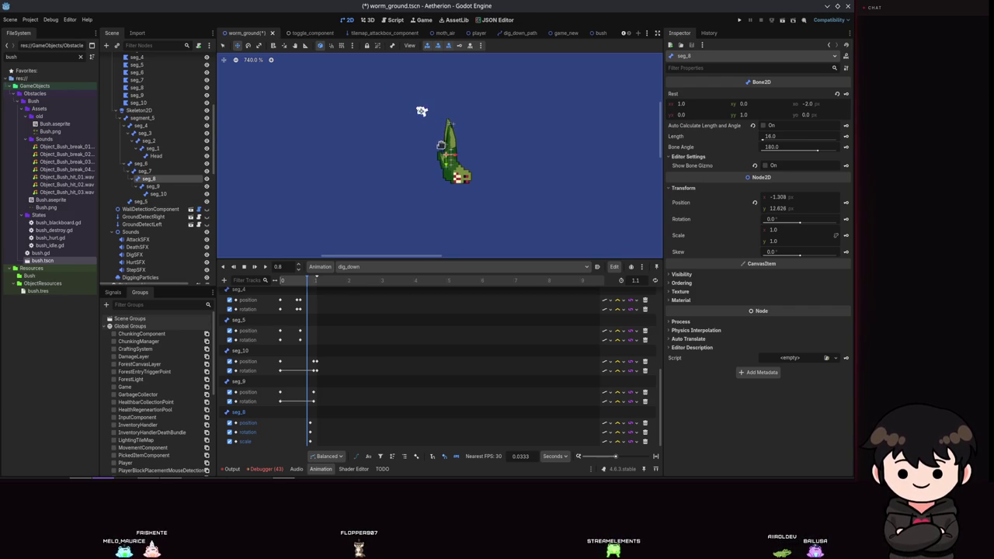
key("k")
key("ctrl+s")
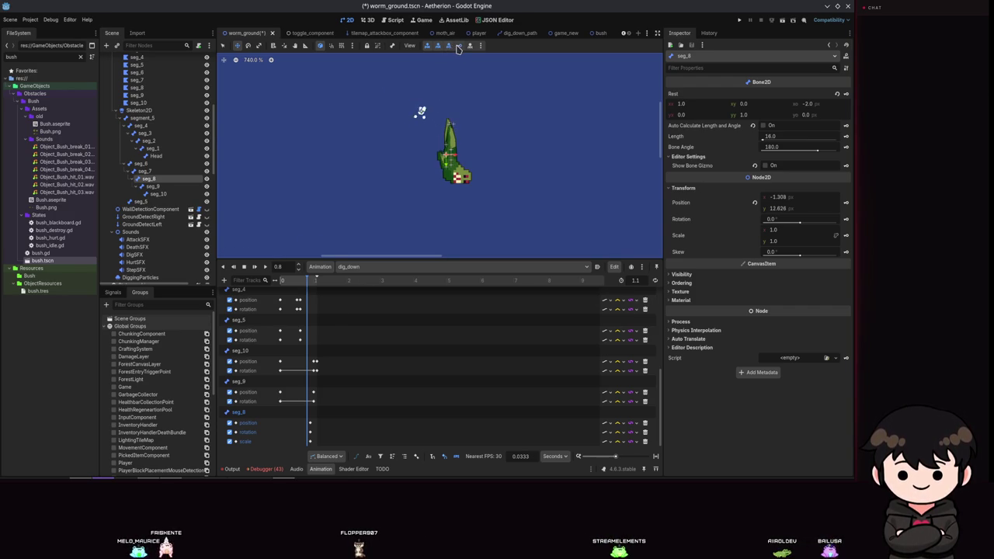
- Shift the seg_7 bone slightly and insert its key near 0.7 s
left_click(147, 172)
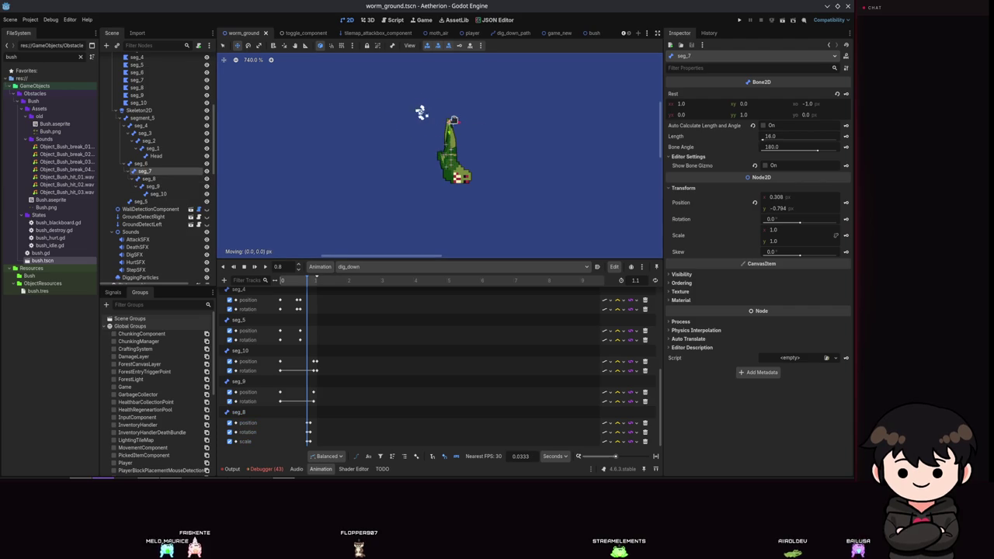
left_click_drag(416, 102, 419, 121)
scroll(289, 267, "down", 1)
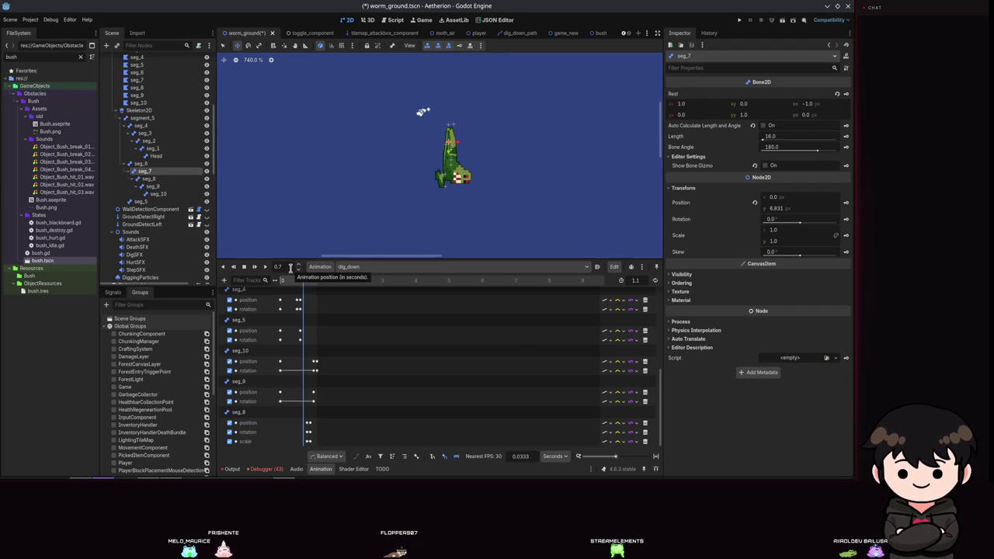
key("ctrl+s")
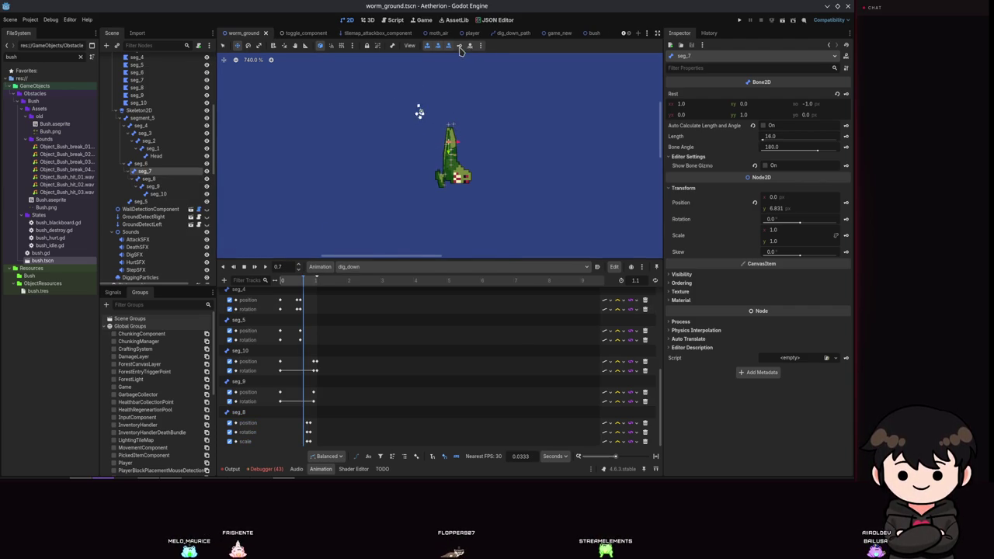
left_click(399, 271)
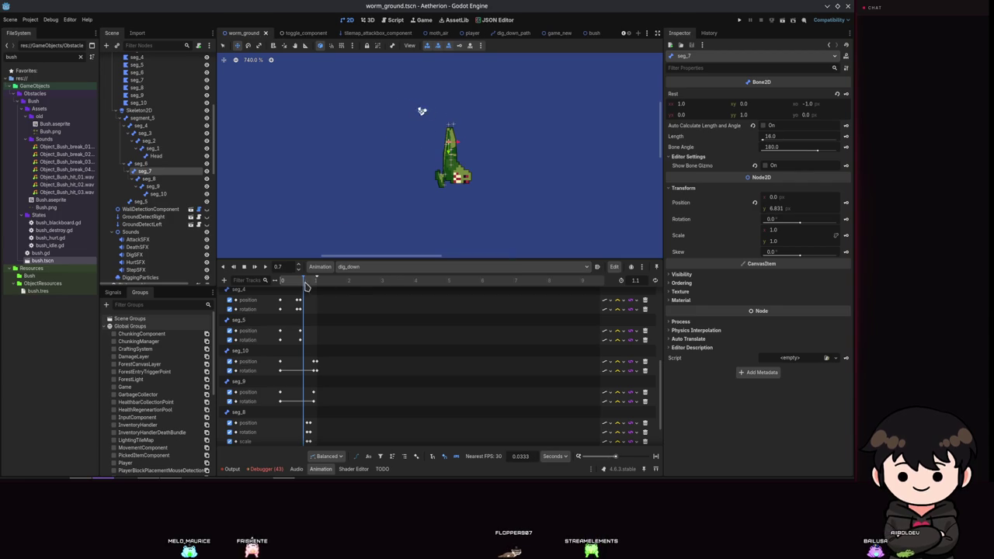
- Play back dig_down, save the scene, and check the pose at 1.1 s and 0.8 s
left_click_drag(303, 279, 265, 275)
left_click(266, 267)
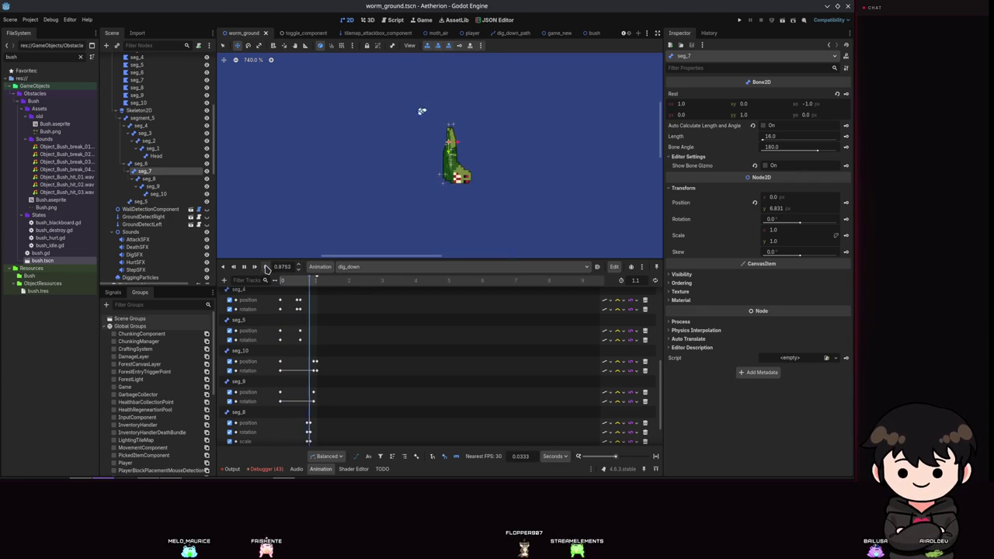
key("ctrl+s")
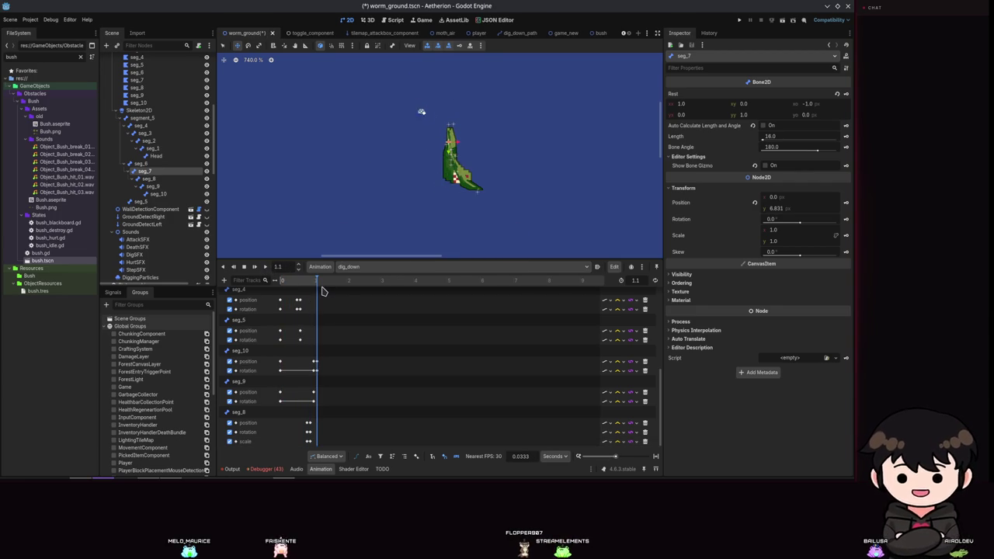
scroll(322, 290, "up", 2)
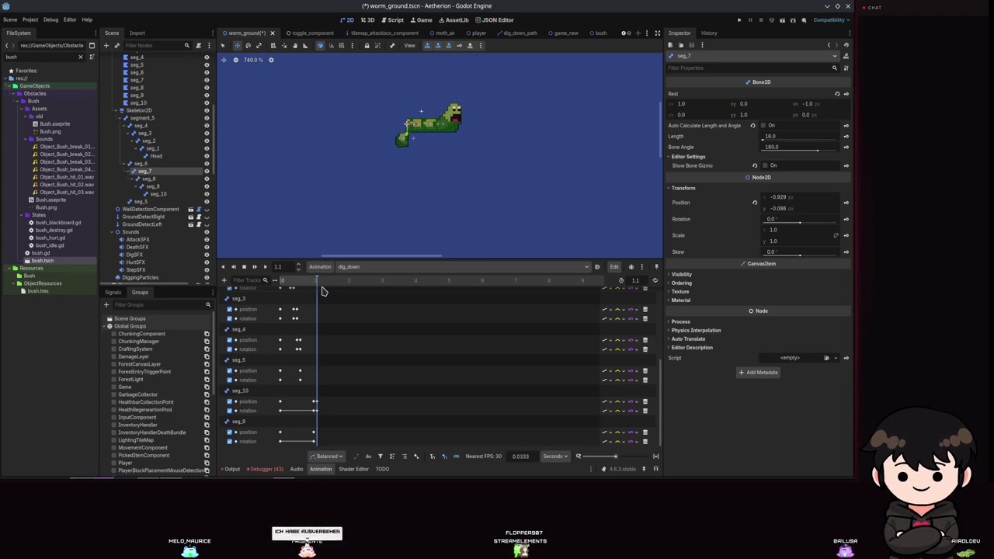
key("ctrl+s")
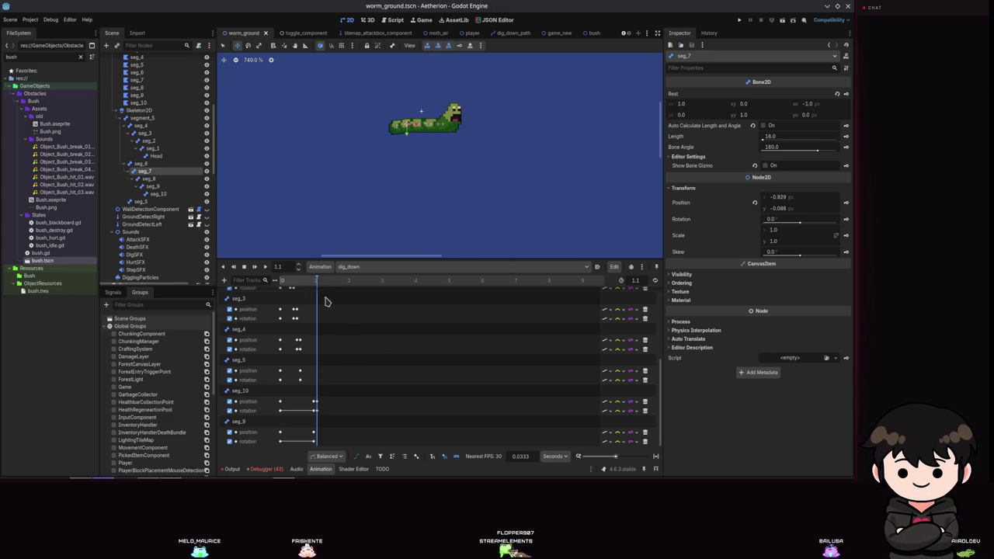
mouse_move(317, 281)
left_mouse_down()
mouse_move(309, 290)
mouse_move(316, 284)
left_mouse_up()
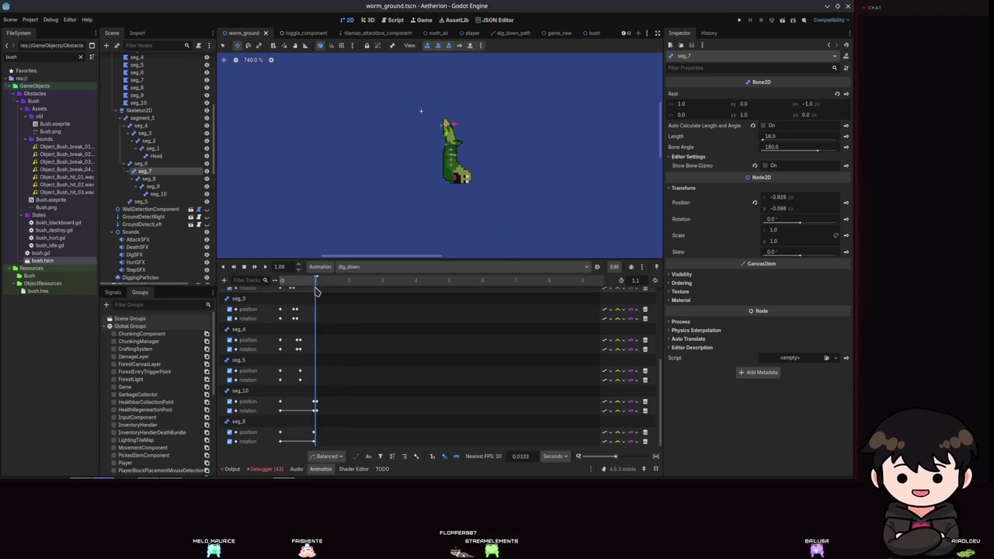
type("1.1")
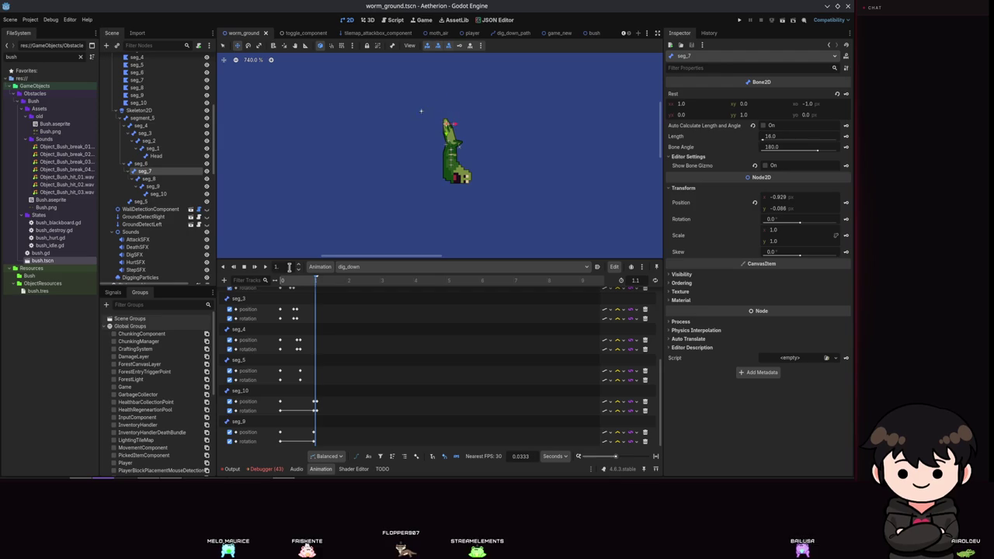
key("Return")
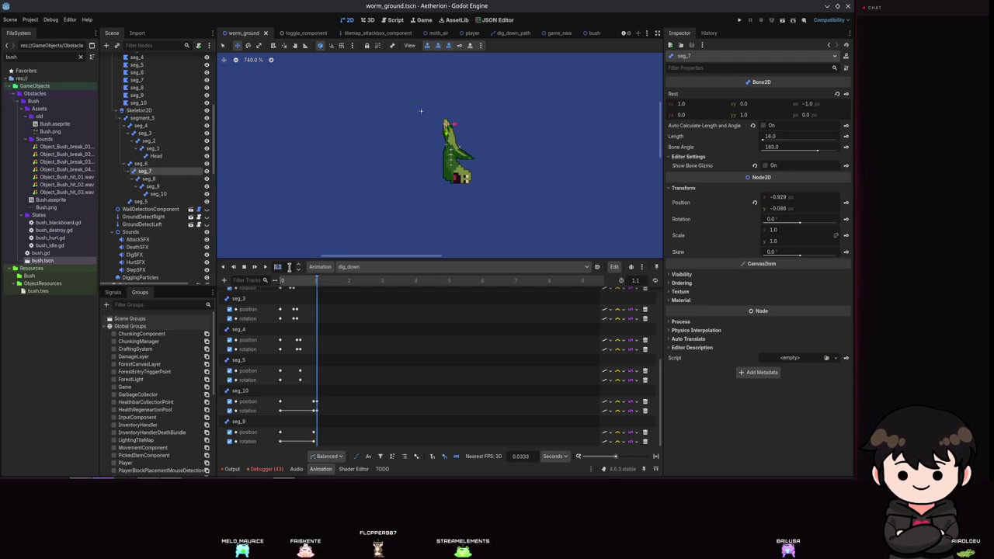
type("0.8")
key("Return")
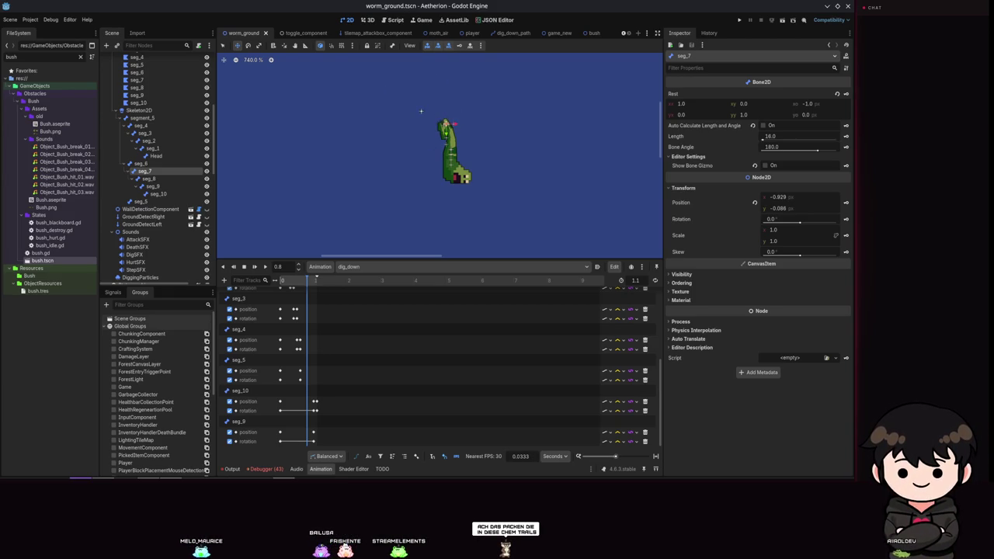
left_click_drag(421, 109, 415, 111)
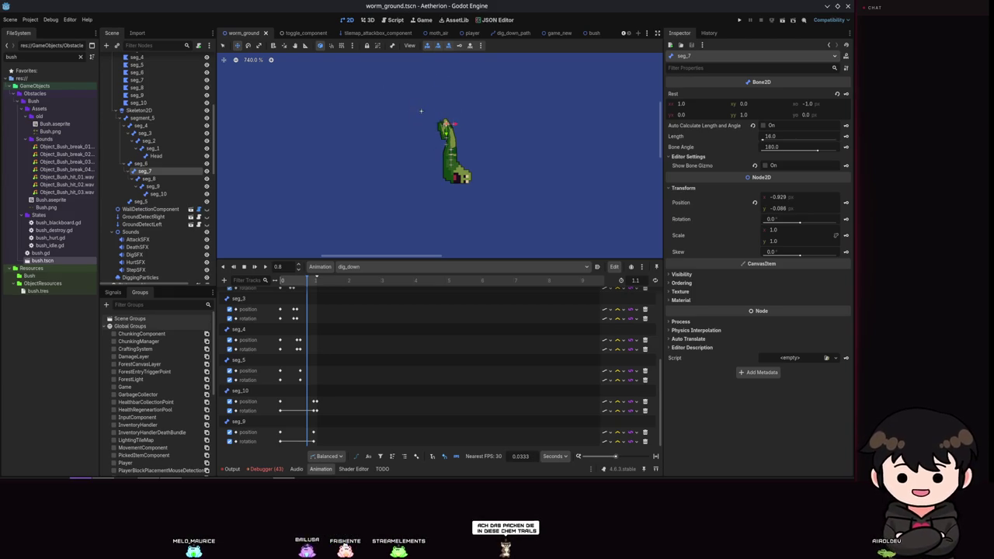
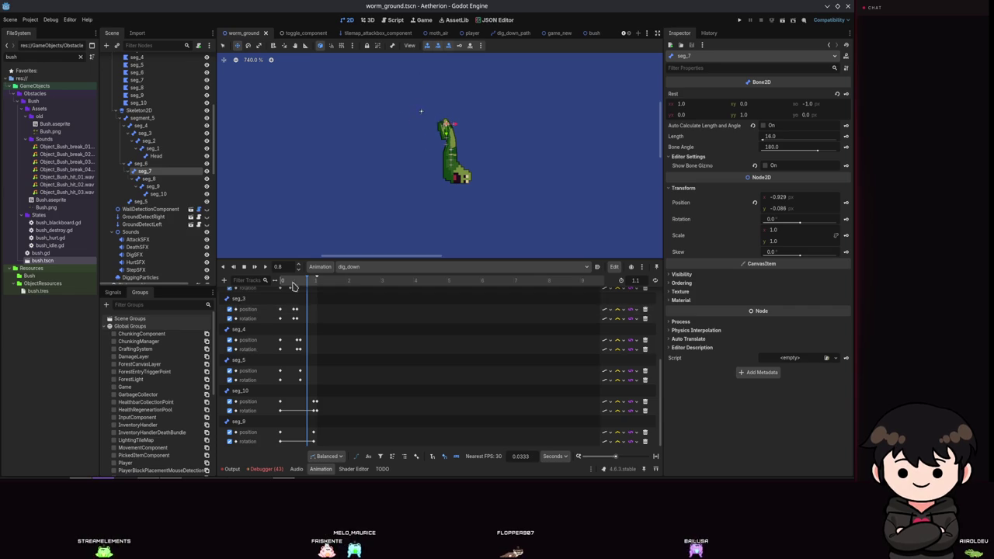
- Select the seg_8 bone under Skeleton2D in the Scene tree for editing
left_click(149, 179)
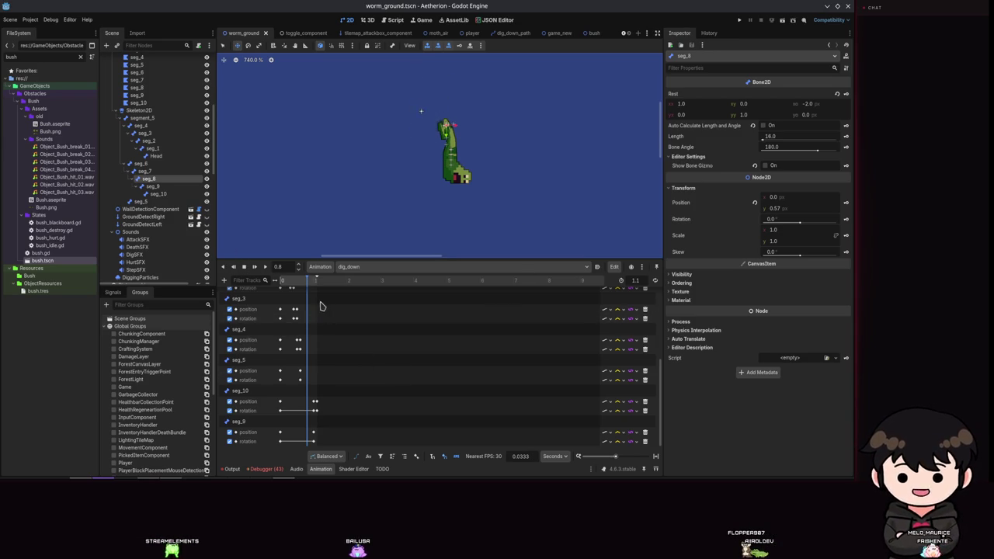
- Rewind dig_down to 0.0 and key seg_8's position, rotation and scale, creating its tracks
left_click_drag(306, 289, 281, 289)
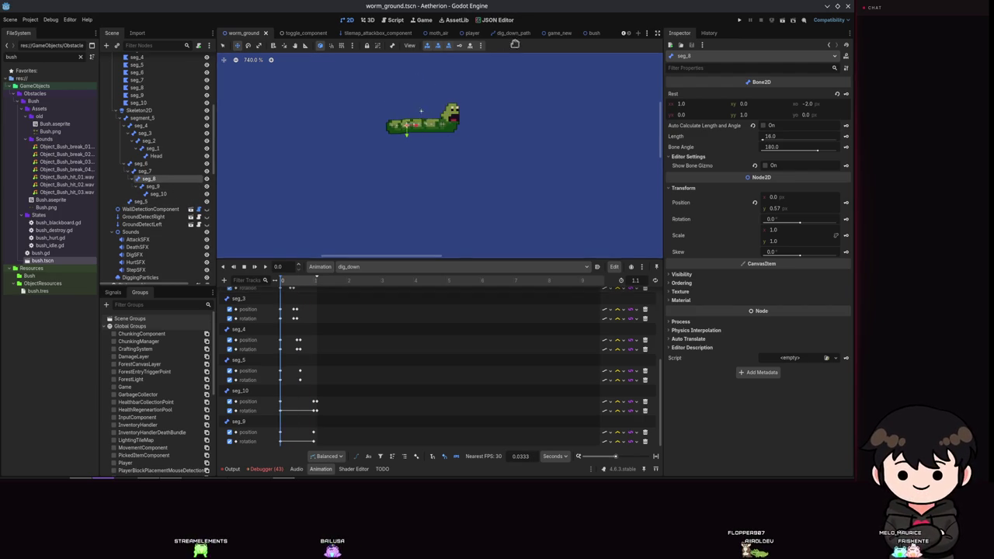
left_click(459, 45)
left_click(398, 268)
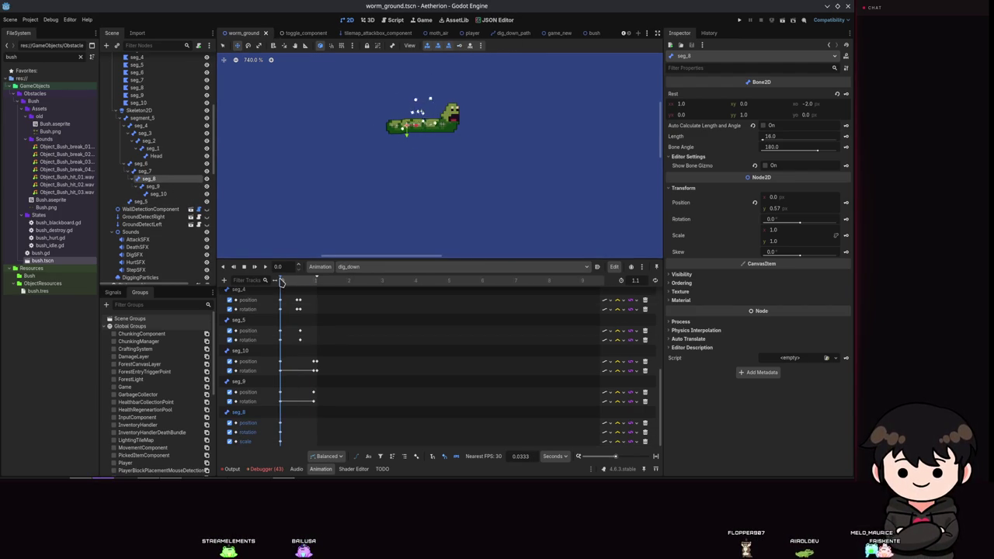
- At 0.8, pull seg_8 down into the upright dig pose and key it
key("BackSpace")
type("8")
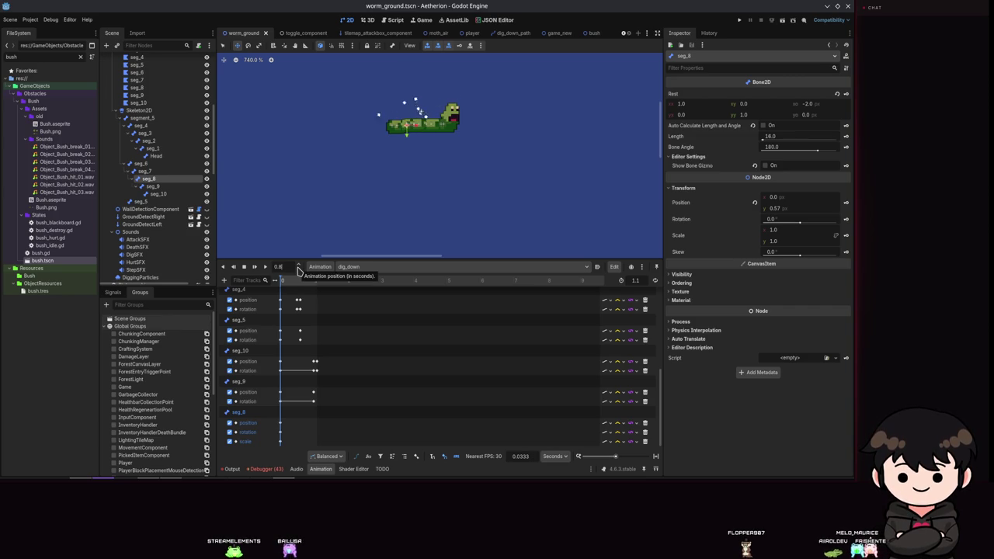
key("Return")
mouse_move(450, 122)
left_mouse_down()
mouse_move(419, 111)
mouse_move(448, 138)
left_mouse_up()
key("k")
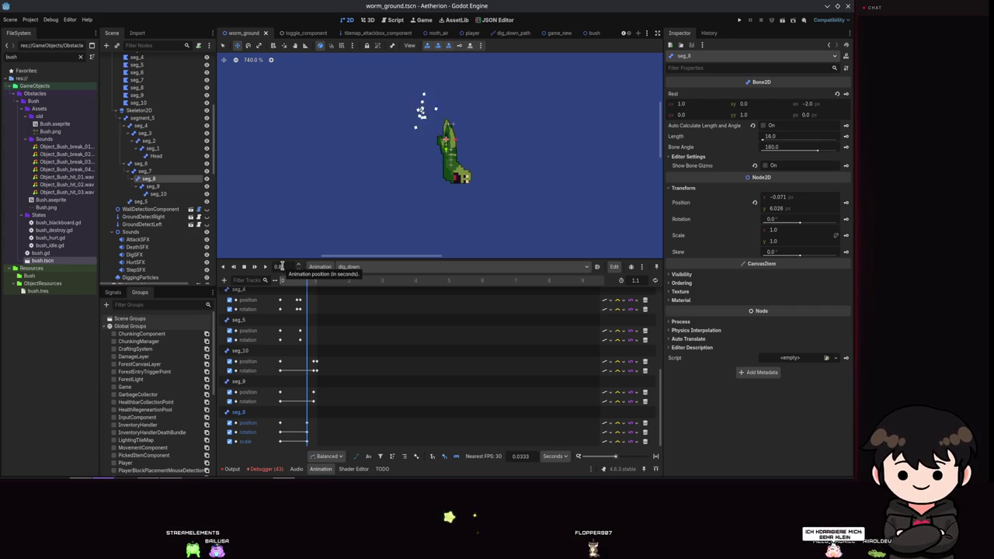
scroll(282, 266, "down", 3)
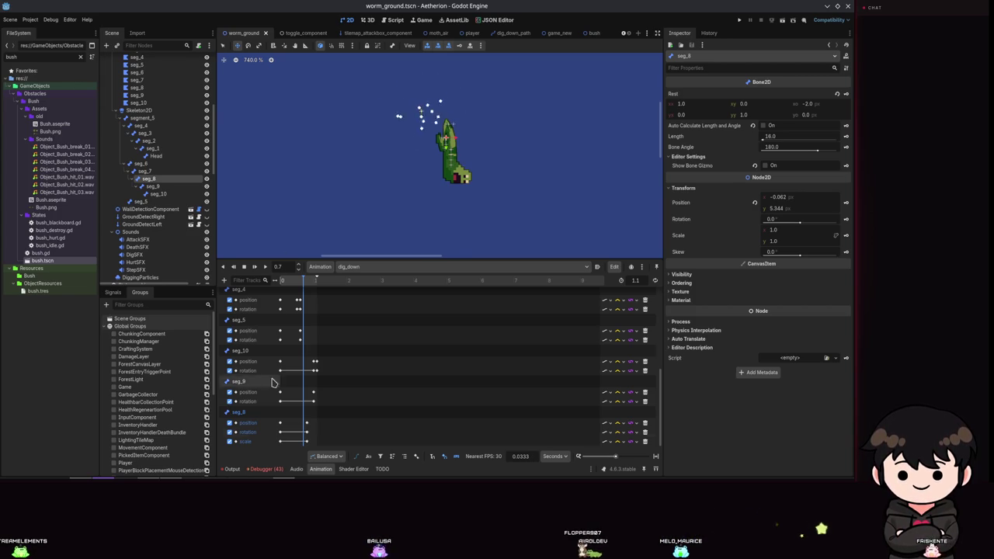
- Key seg_7's transform at 0.0 in dig_down, creating its position, rotation and scale tracks
left_click(145, 171)
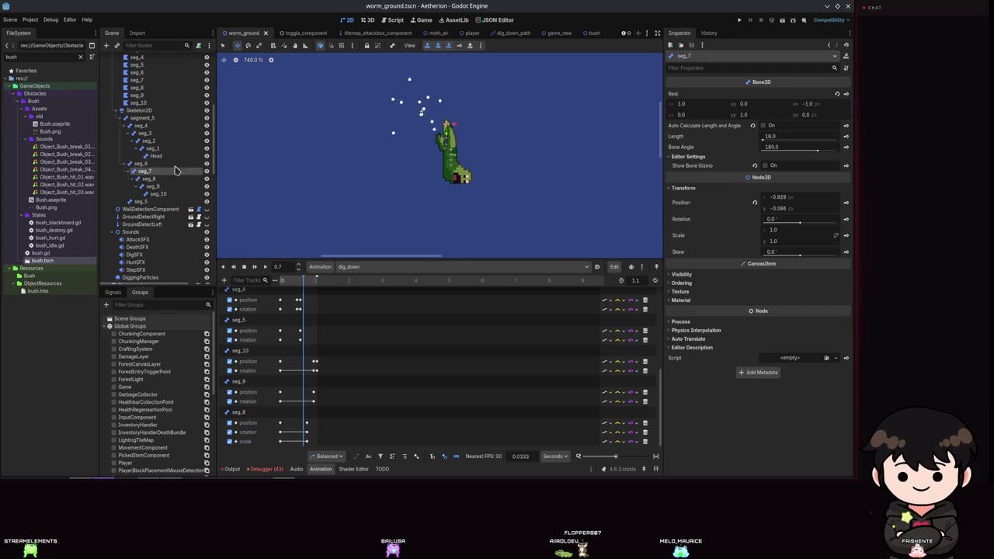
left_click(458, 47)
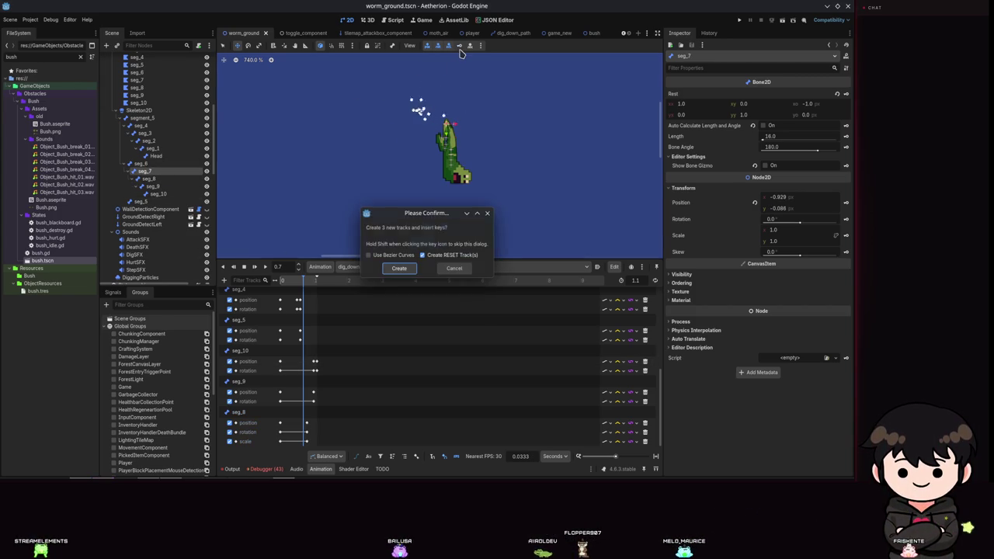
left_click(449, 270)
left_click(301, 284)
left_click_drag(302, 286, 281, 281)
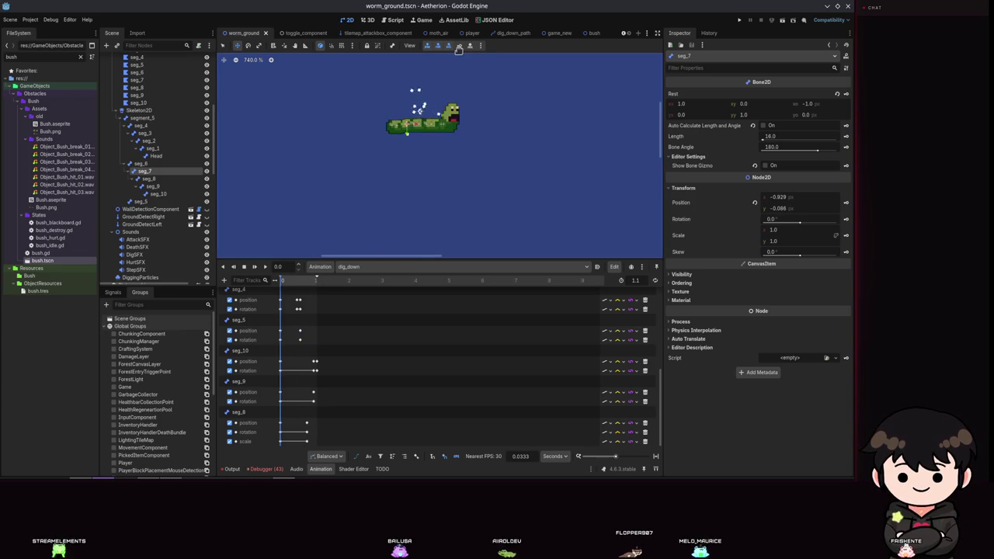
key("k")
left_click(399, 268)
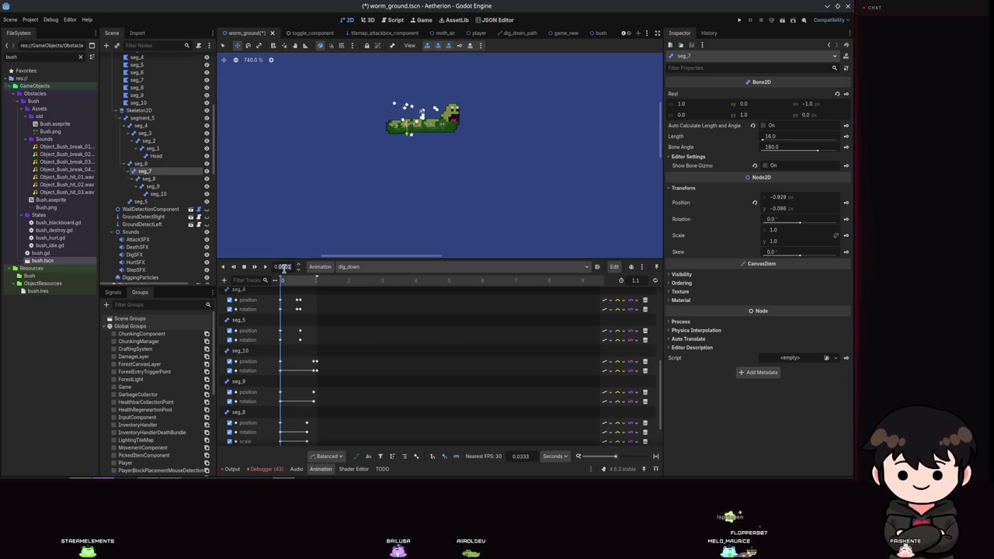
- At 0.7, shift seg_7 down to (-3.0, 9.94), play dig_down and save the scene
type("0.7")
key("Return")
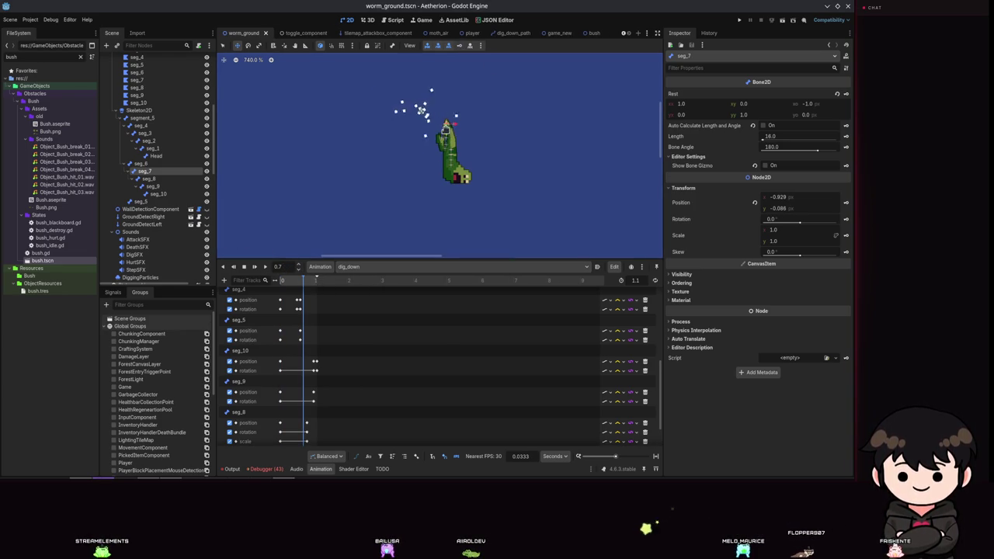
left_click_drag(411, 102, 420, 111)
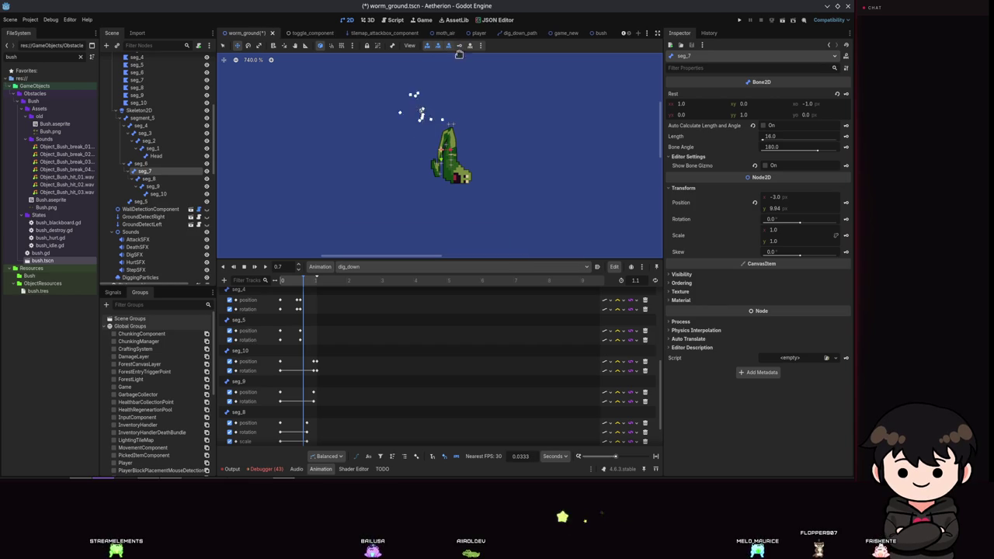
left_click(299, 282)
left_click(266, 267)
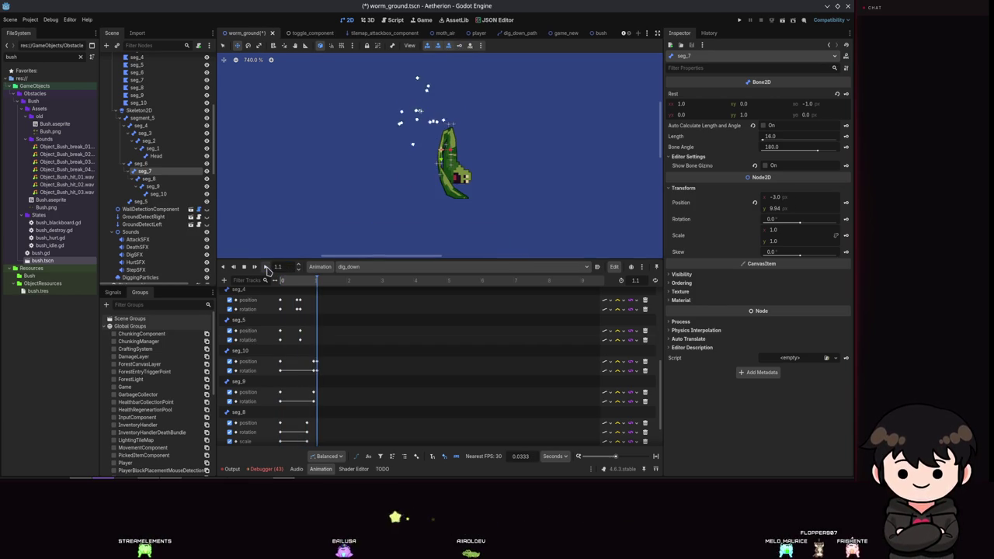
key("ctrl+s")
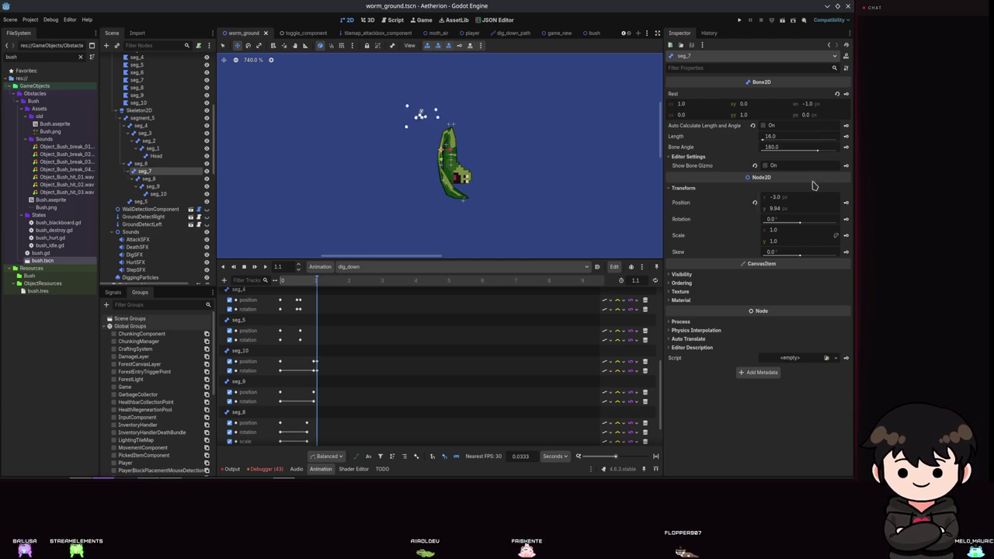
- Scrub back through dig_down to review the segment-bone motion
left_click_drag(316, 288, 272, 282)
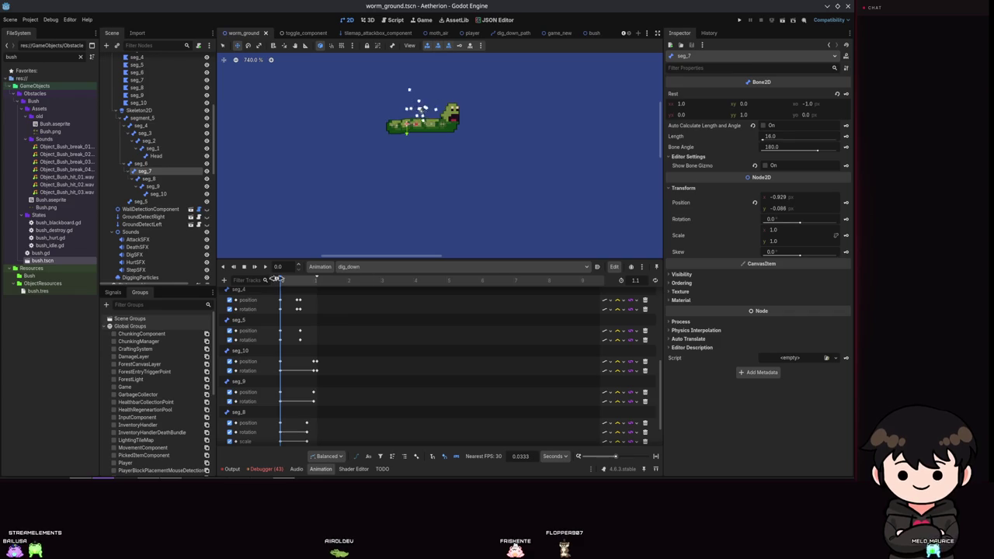
key("ctrl+a")
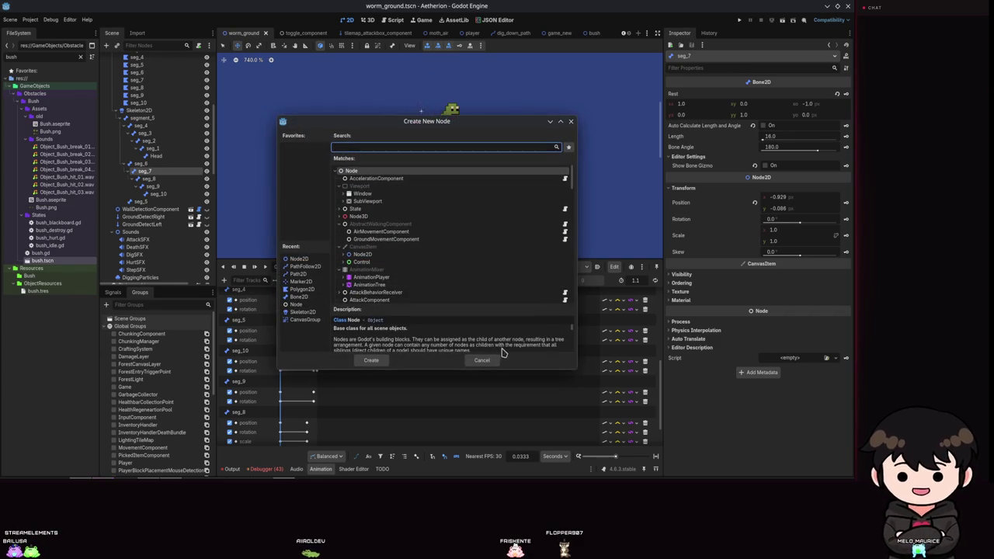
left_click(486, 360)
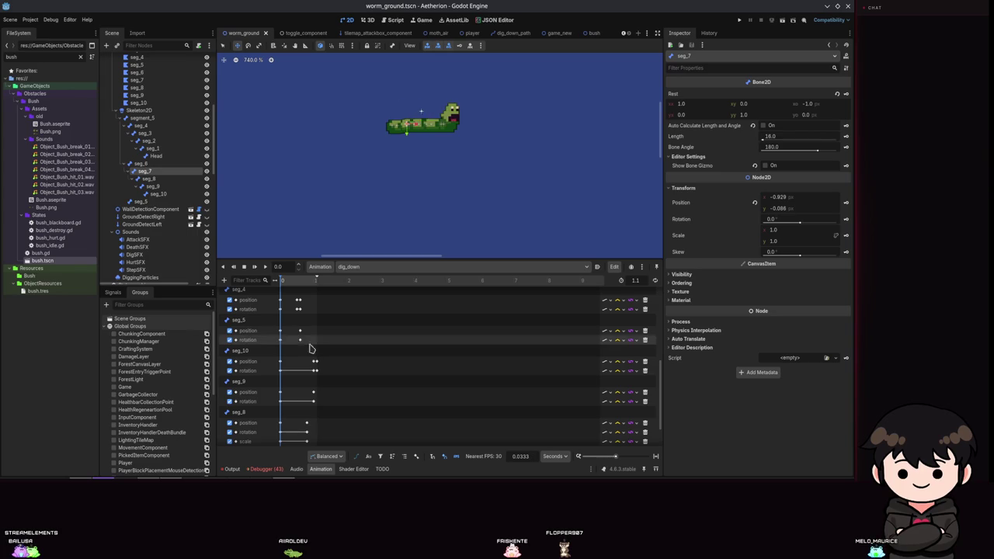
scroll(552, 420, "up", 10)
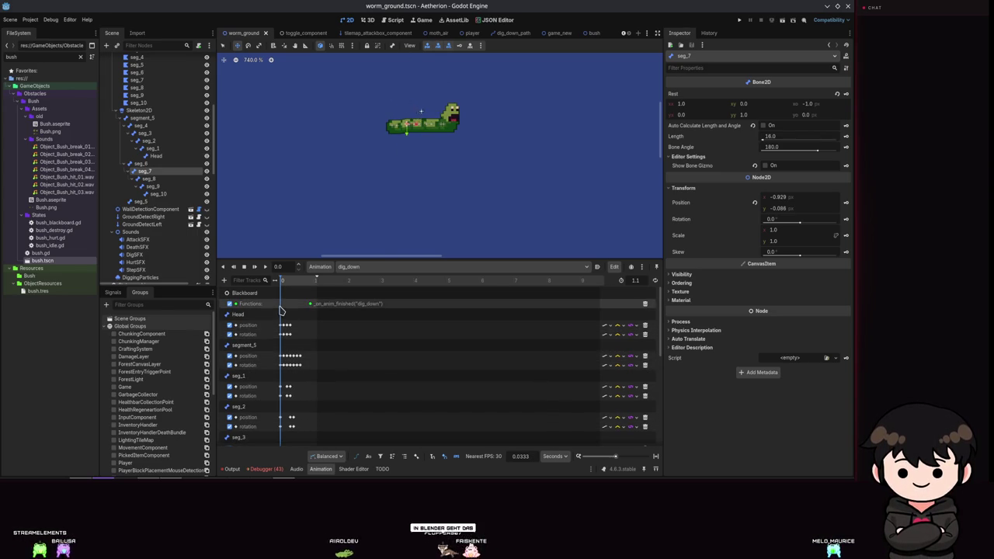
- Box-select every bone keyframe in dig_down and copy them with Copy Key(s)
mouse_move(296, 317)
left_mouse_down()
mouse_move(377, 421)
mouse_move(310, 427)
mouse_move(366, 433)
mouse_move(339, 440)
left_mouse_up()
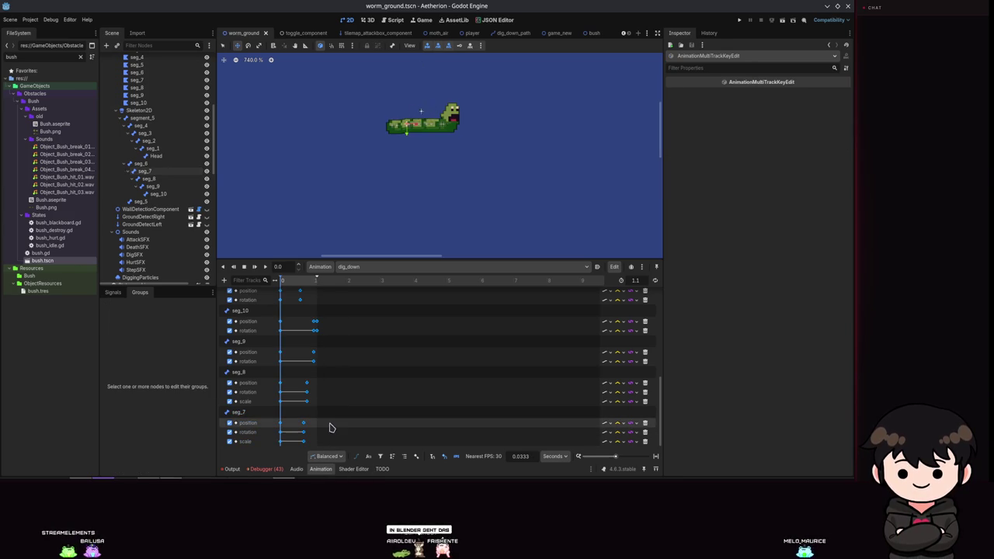
right_click(314, 366)
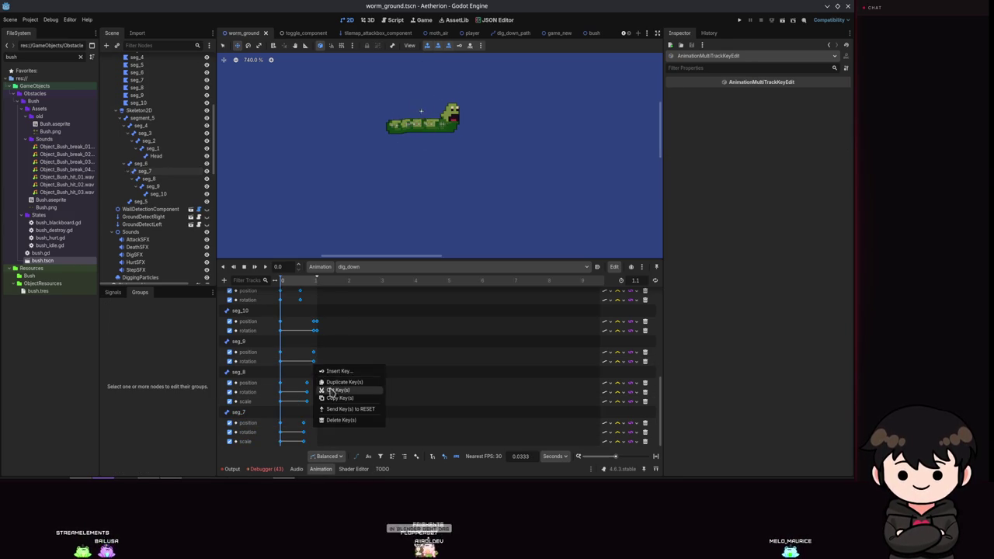
left_click(340, 409)
left_click(350, 266)
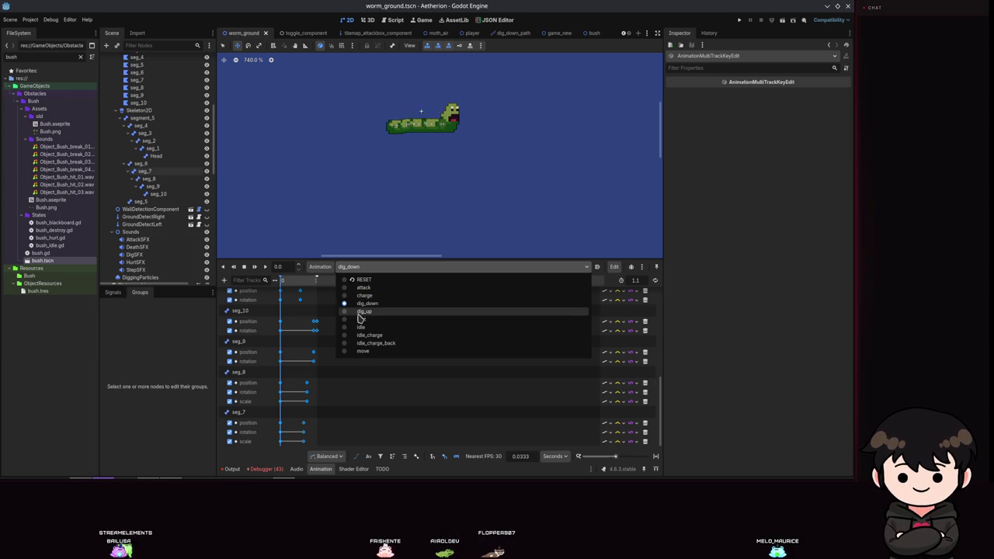
left_click(362, 311)
left_click(346, 344)
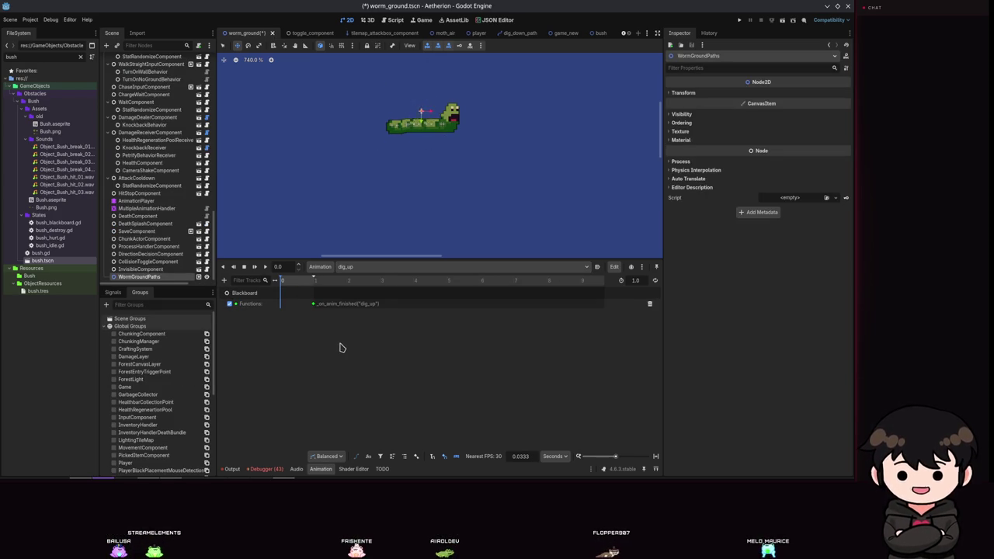
key("ctrl+s")
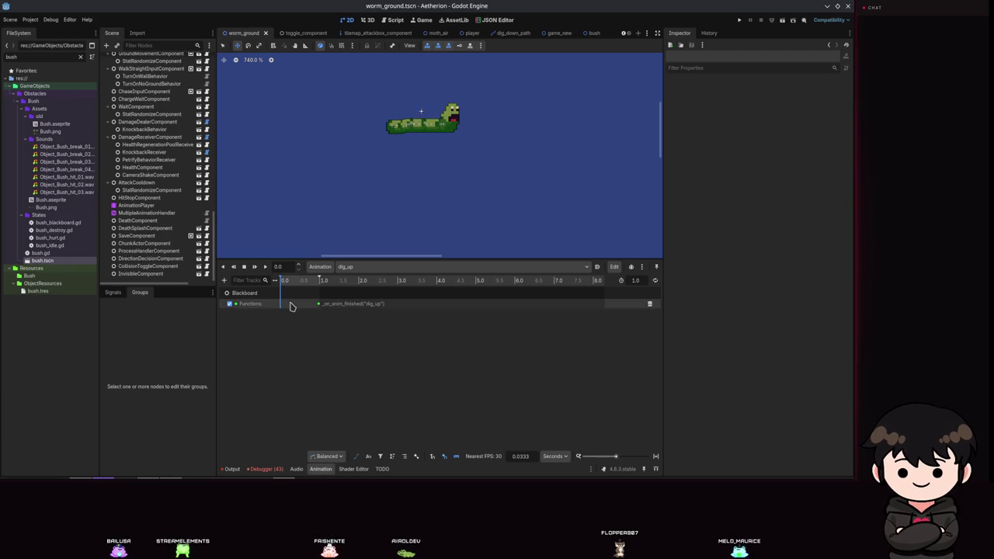
right_click(293, 305)
left_click(307, 320)
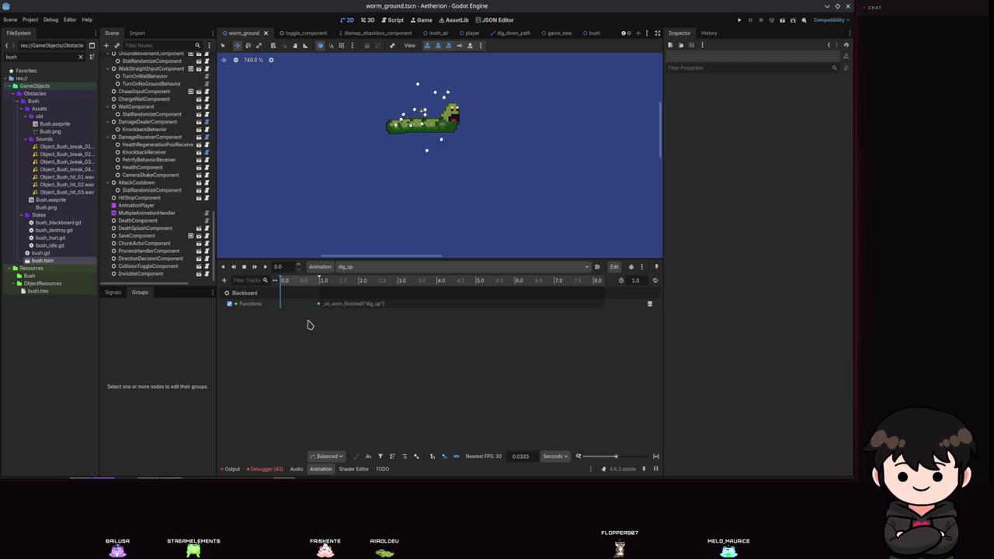
left_click(357, 267)
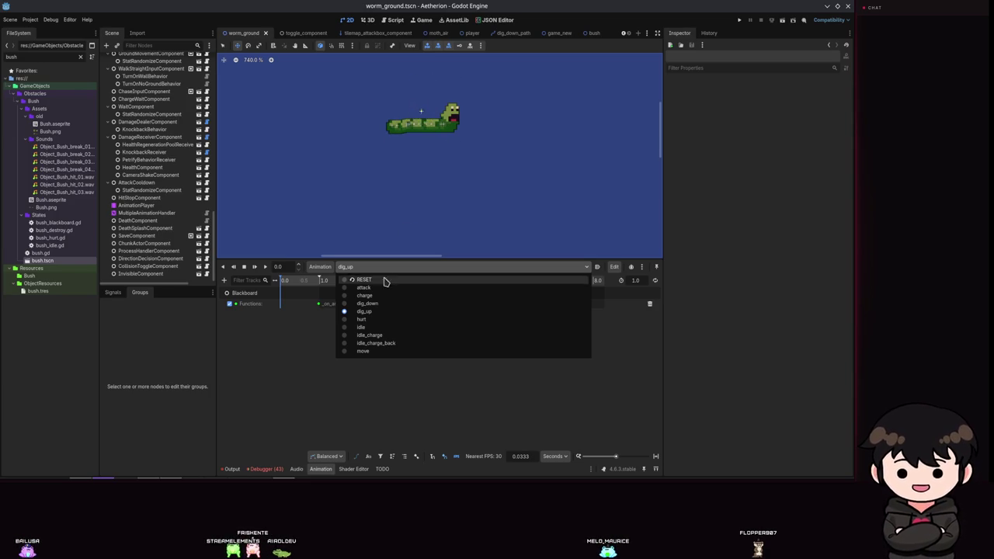
left_click(313, 349)
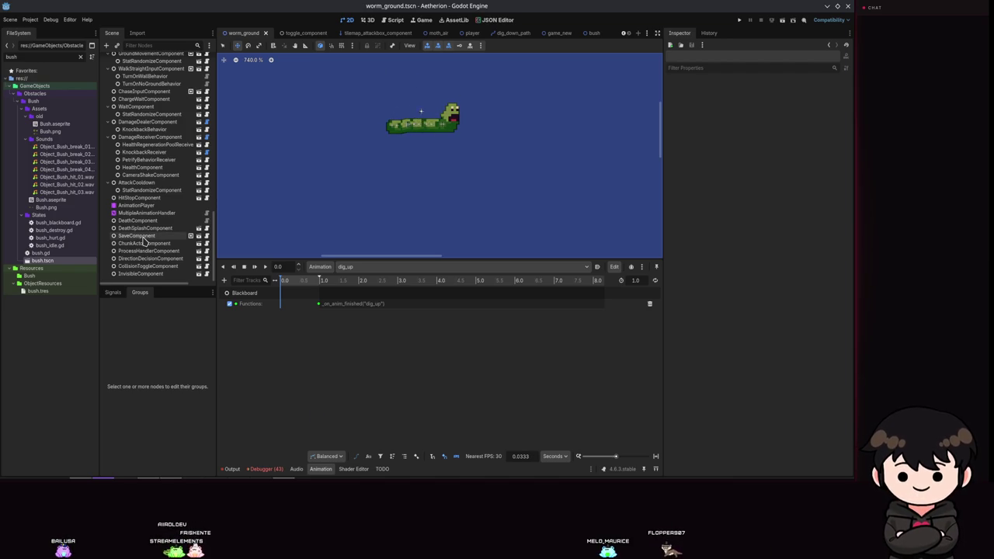
scroll(155, 248, "up", 10)
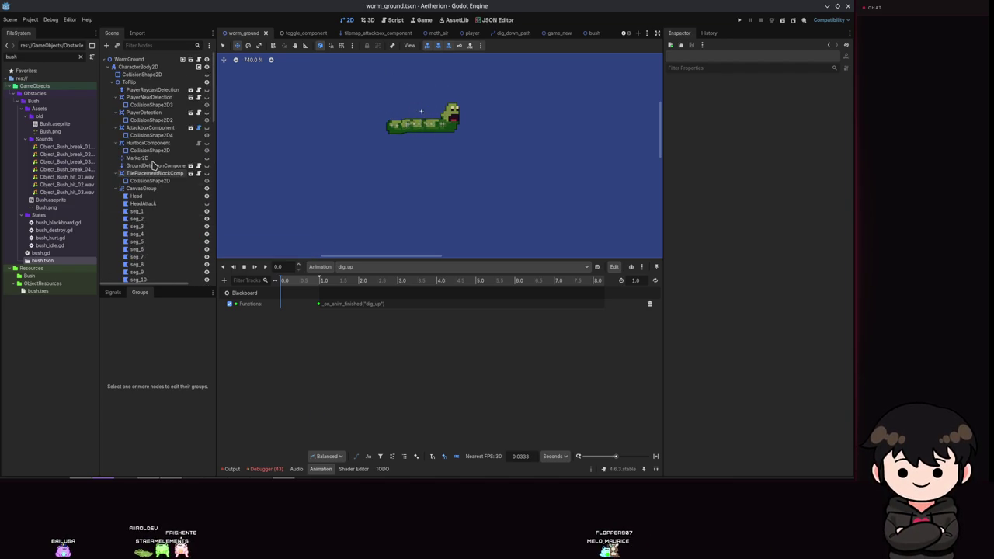
- Preview dig_down's final curled pose at 1.1 s, then switch back to dig_up
scroll(173, 248, "down", 5)
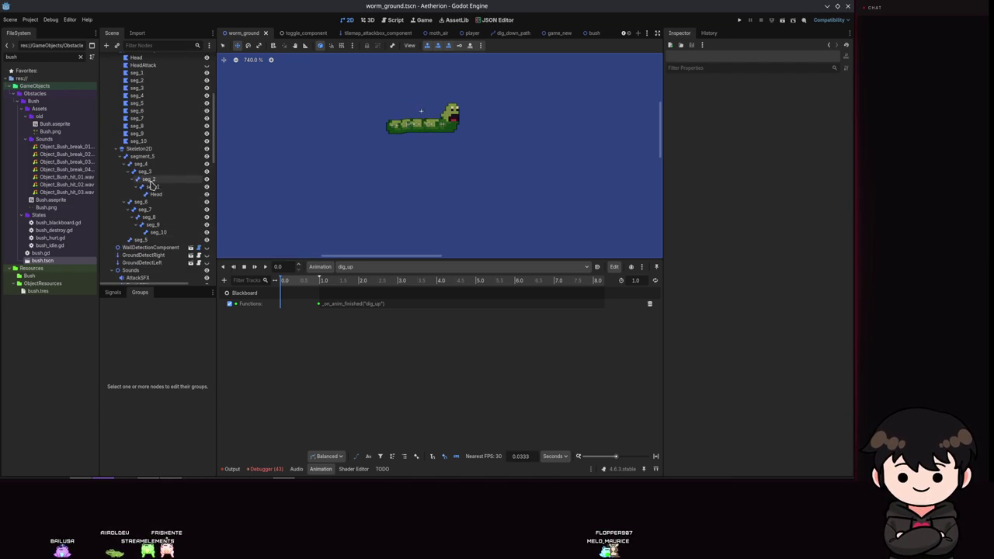
left_click(344, 266)
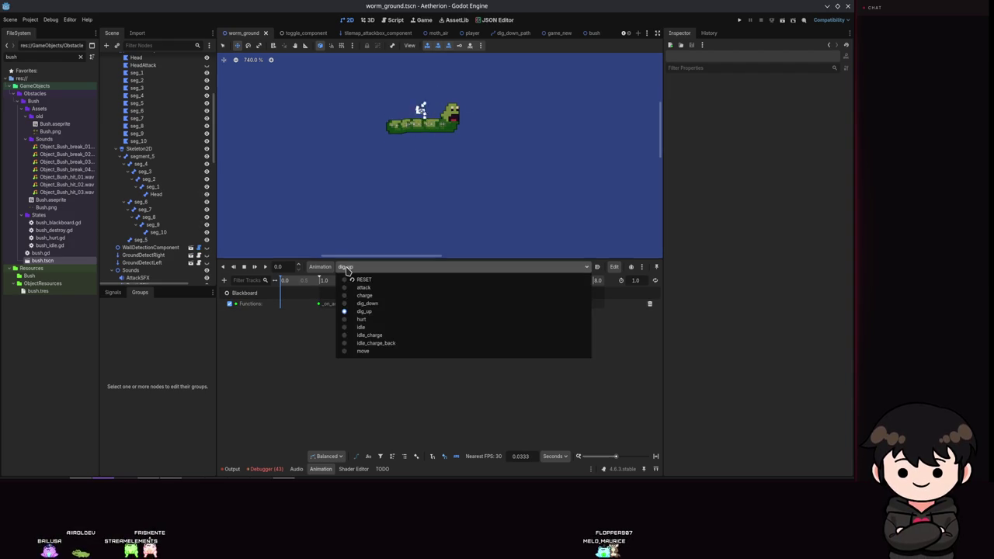
left_click(363, 303)
left_click_drag(305, 282, 361, 279)
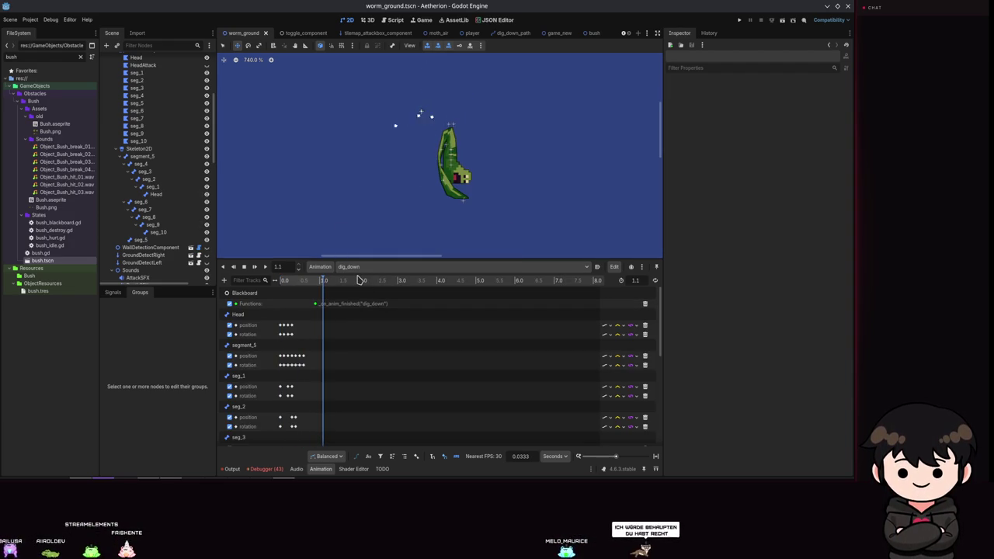
left_click(346, 266)
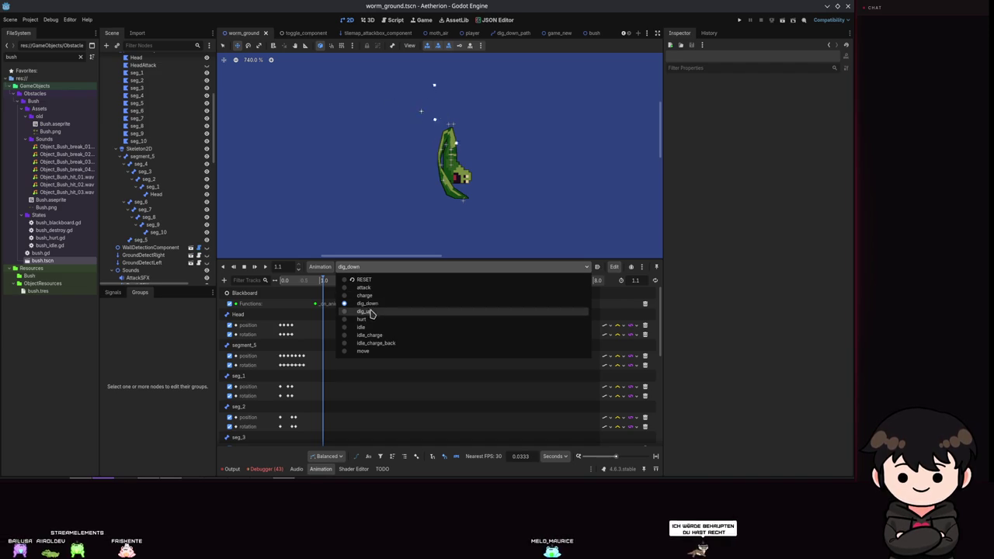
left_click(363, 311)
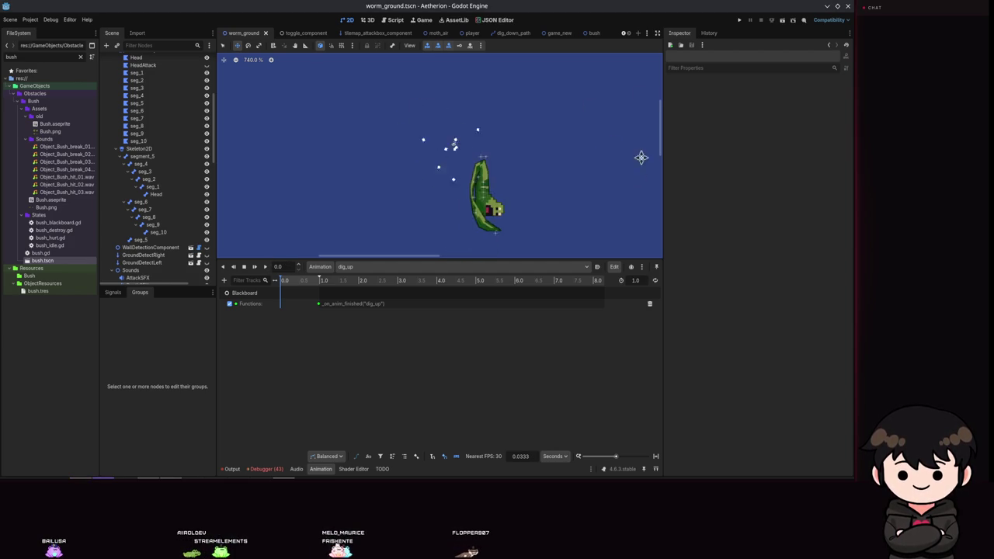
scroll(470, 107, "down", 1)
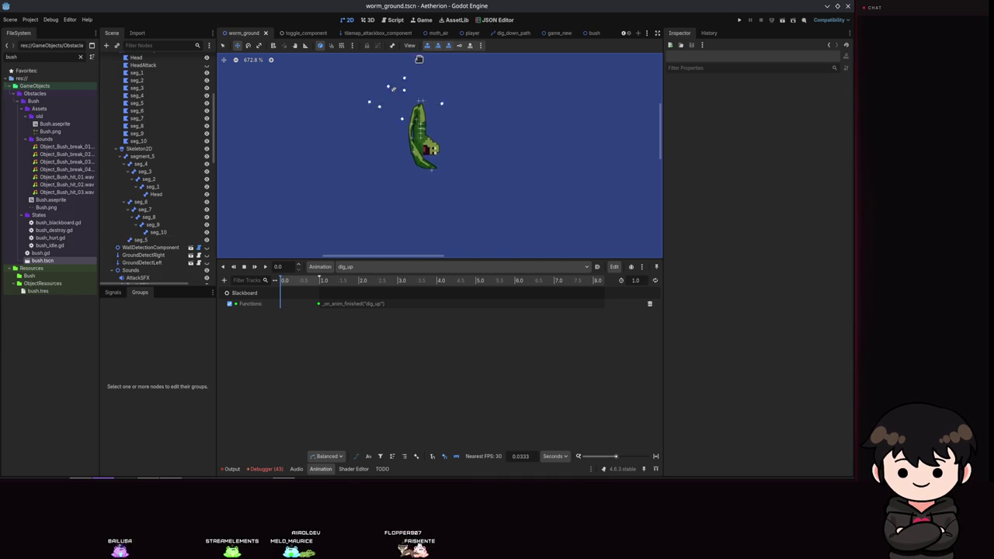
- Key the Head bone's position, rotation and scale at 0.0 in dig_up, creating its tracks
scroll(410, 130, "up", 5)
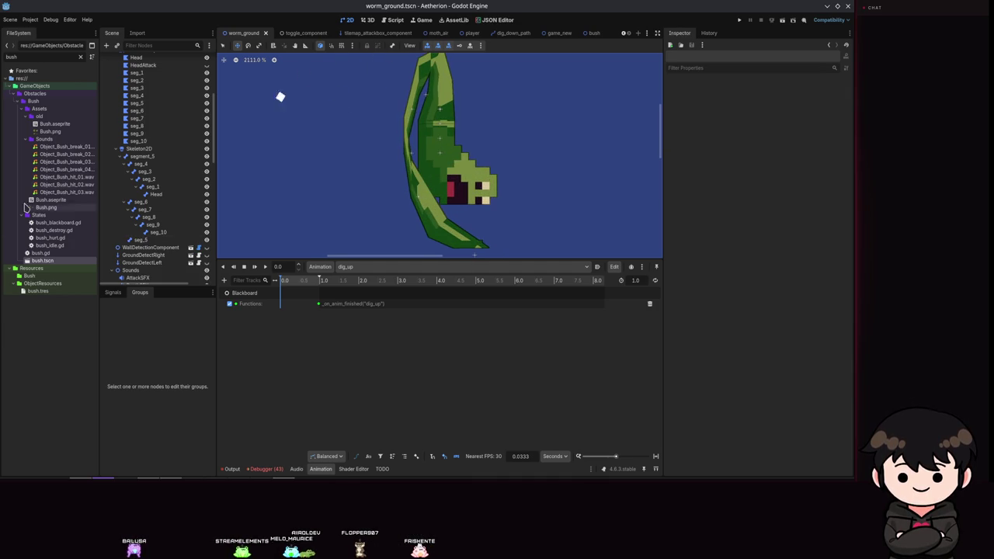
left_click(156, 194)
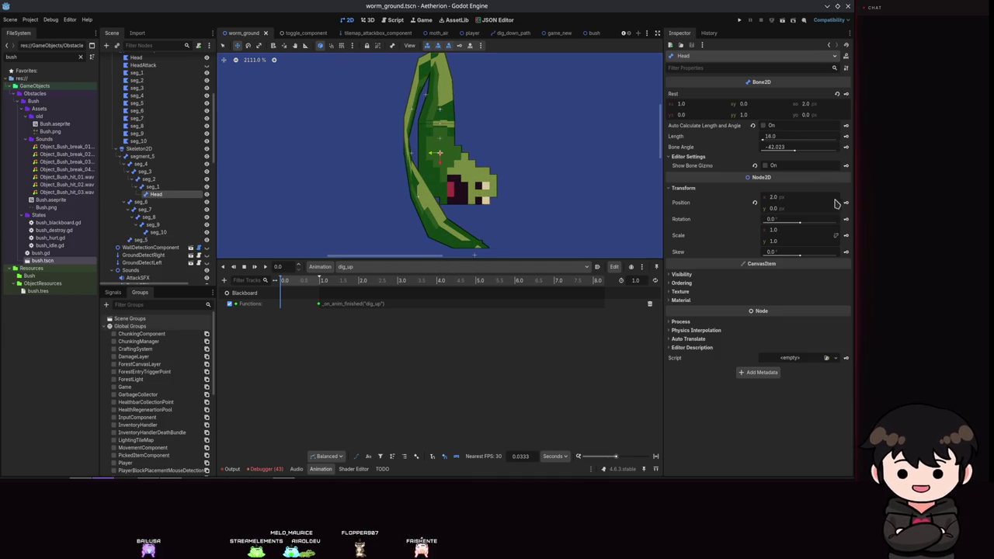
left_click(460, 47)
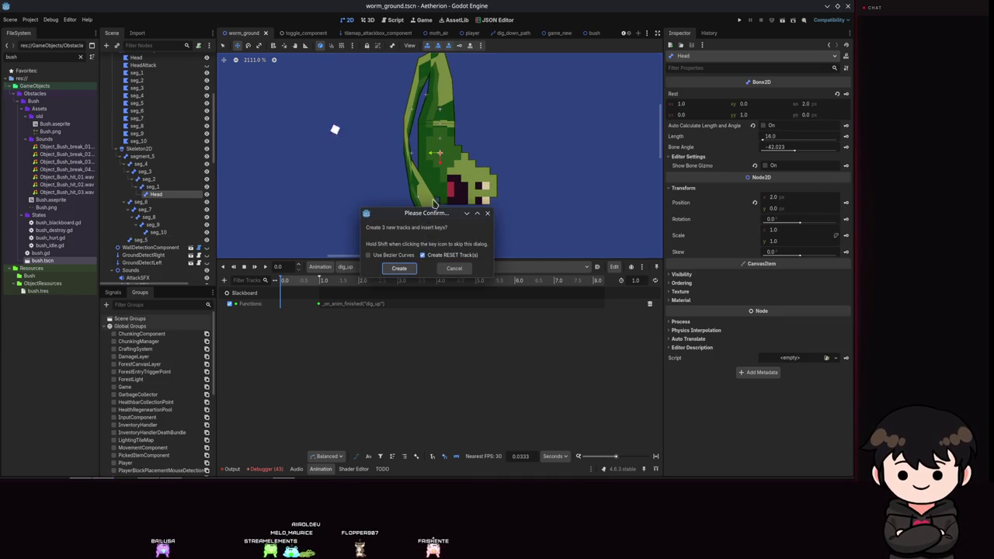
left_click(399, 268)
scroll(422, 193, "down", 2)
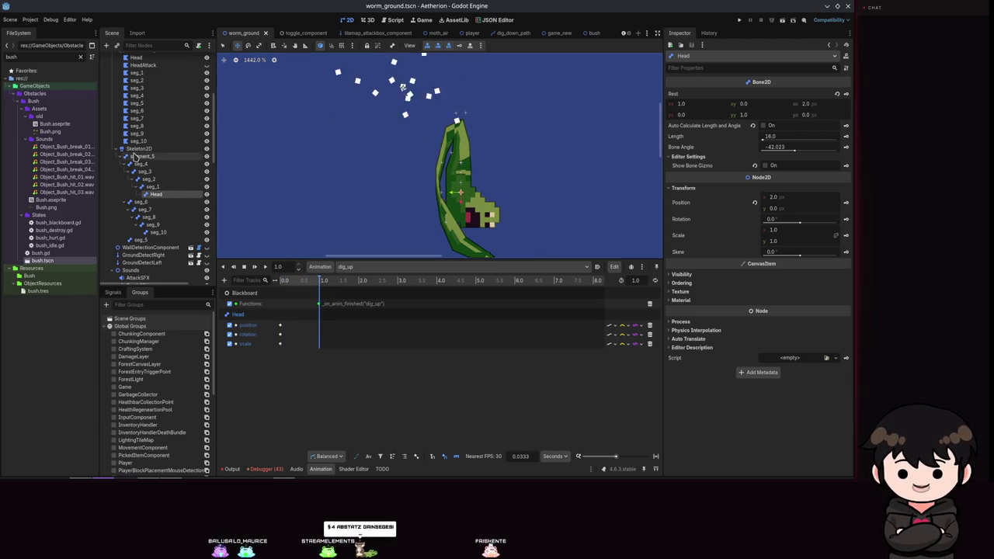
- Switch the Animation panel to the RESET animation
left_click(381, 267)
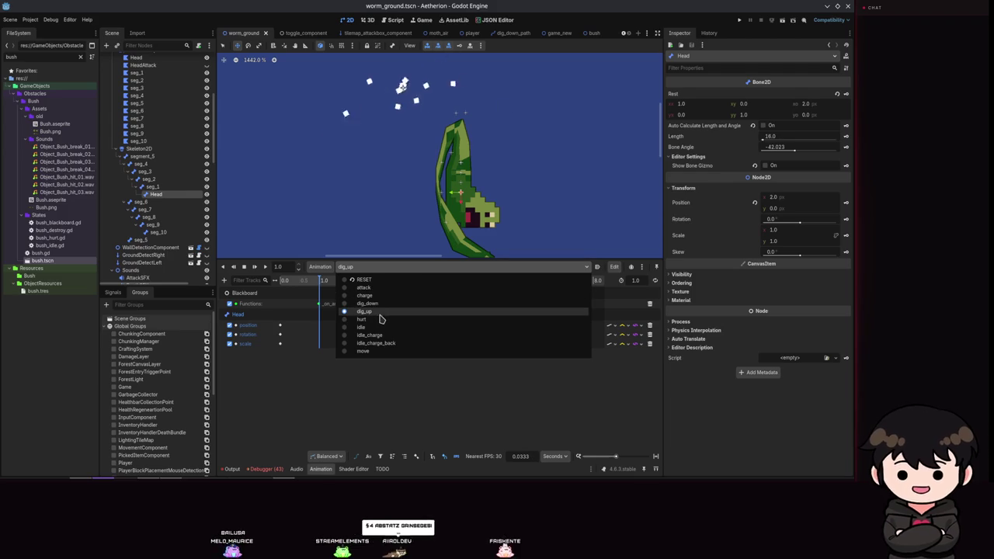
left_click(365, 281)
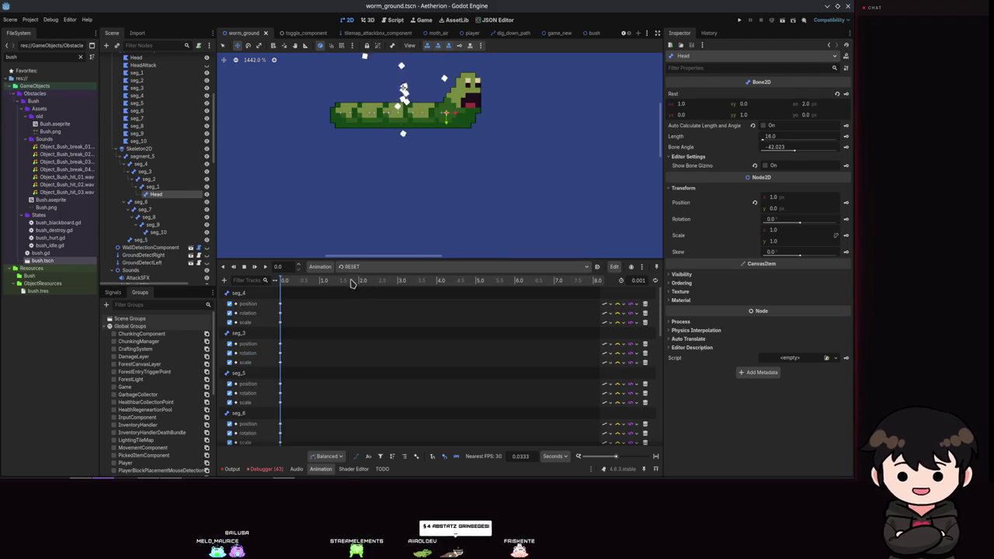
left_click(372, 267)
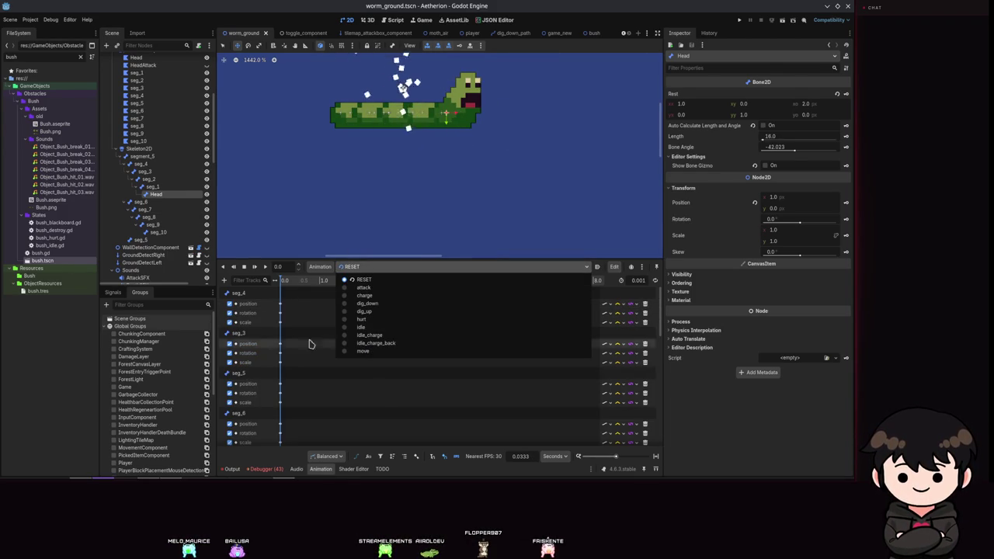
scroll(301, 348, "down", 5)
scroll(304, 354, "down", 5)
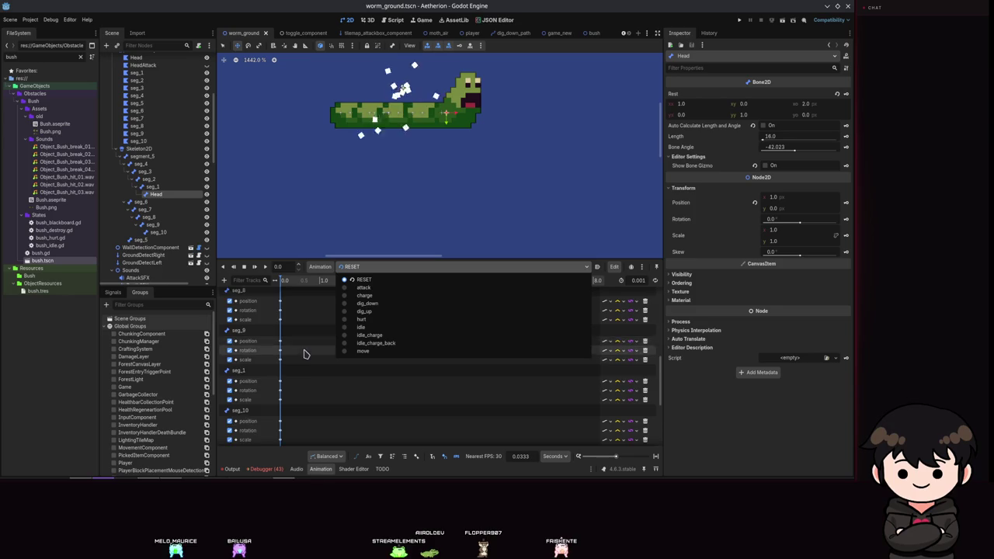
left_click(244, 386)
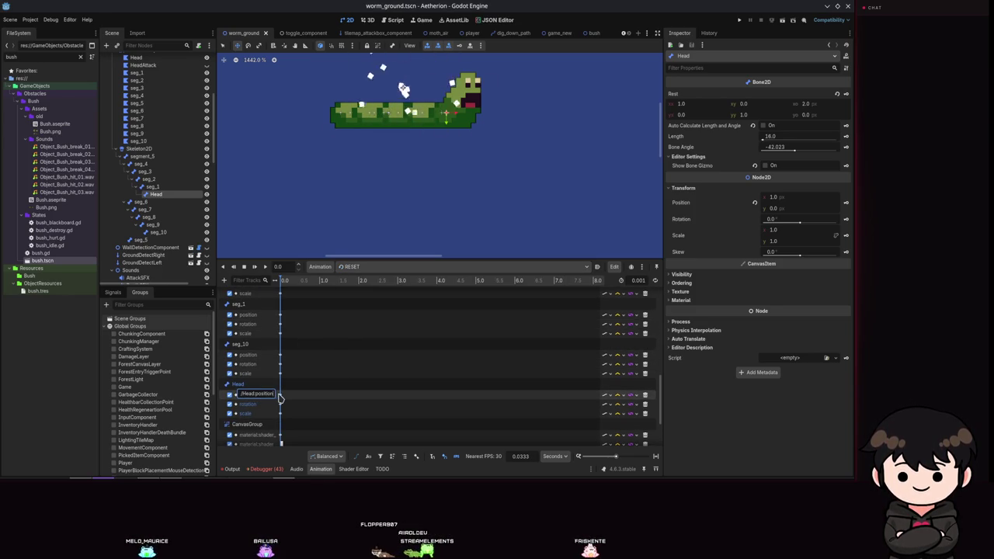
- In RESET, move the Head scale key to 0.0333 s, then return to dig_up
left_click(280, 395)
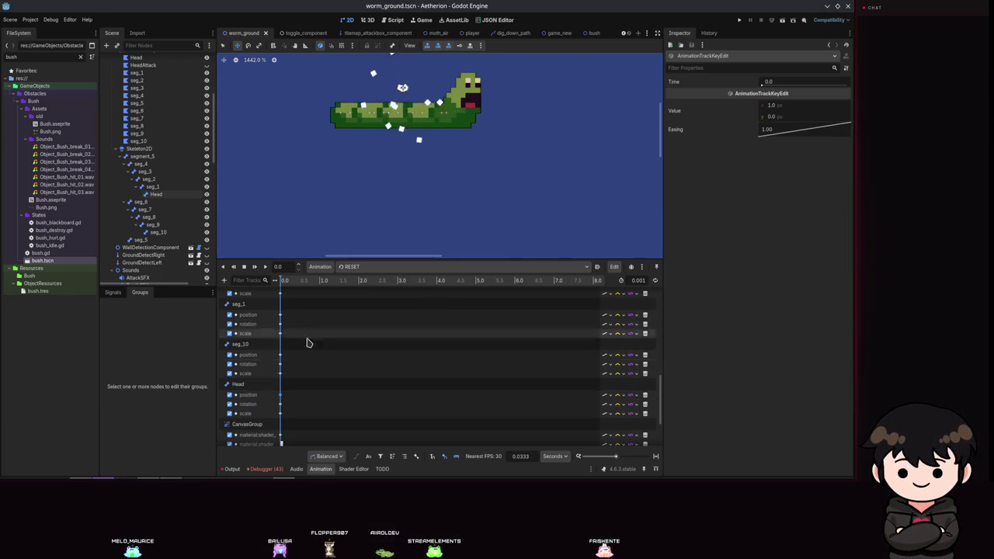
left_click(280, 413)
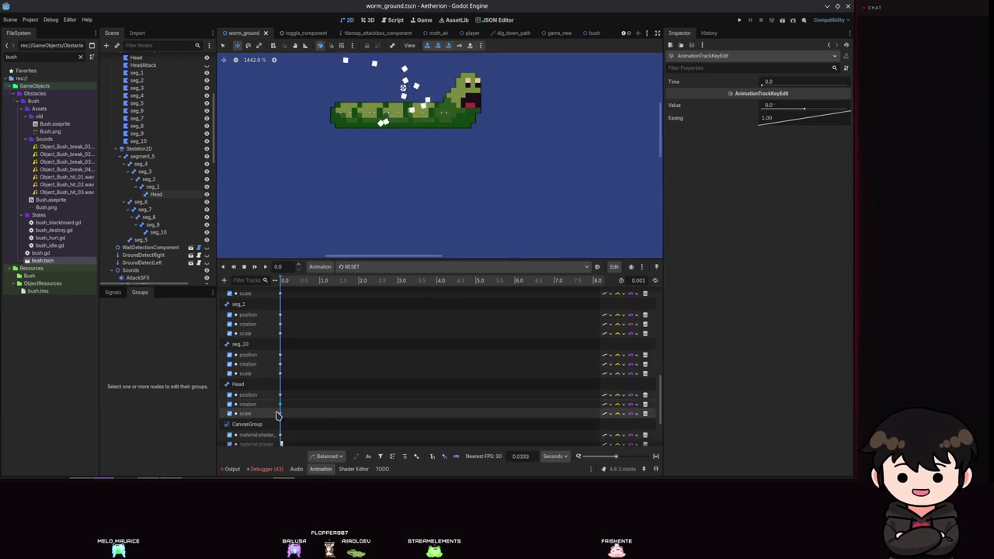
left_click_drag(280, 415, 282, 415)
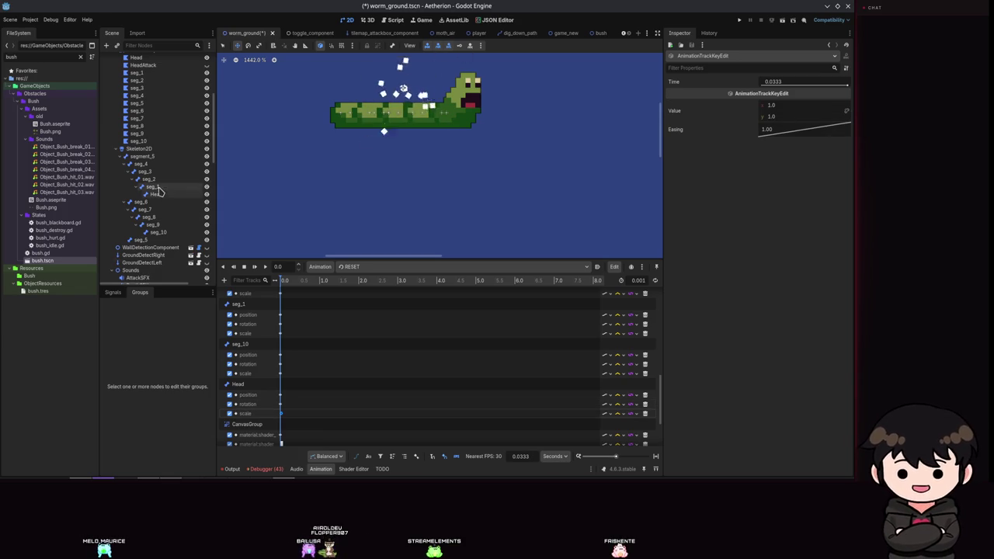
left_click(394, 267)
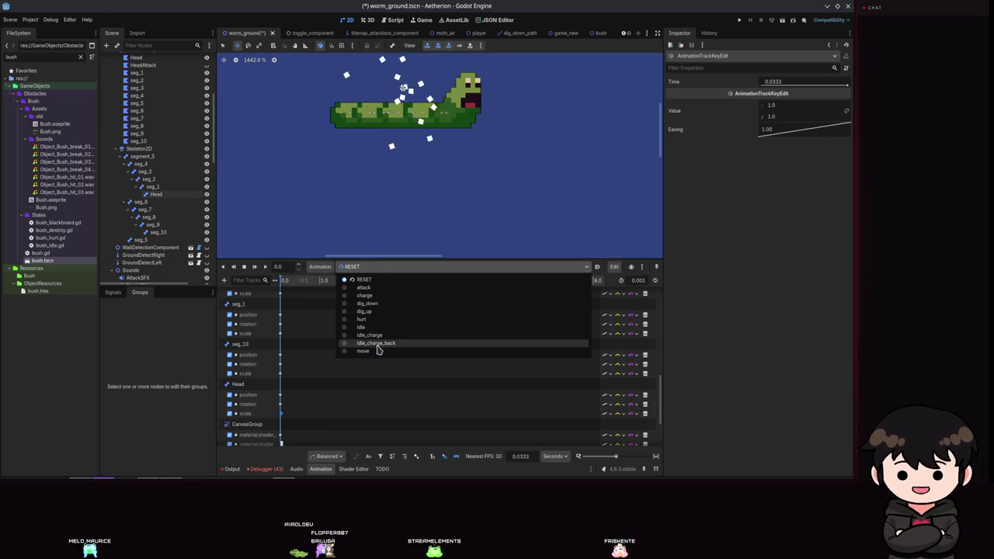
left_click(363, 310)
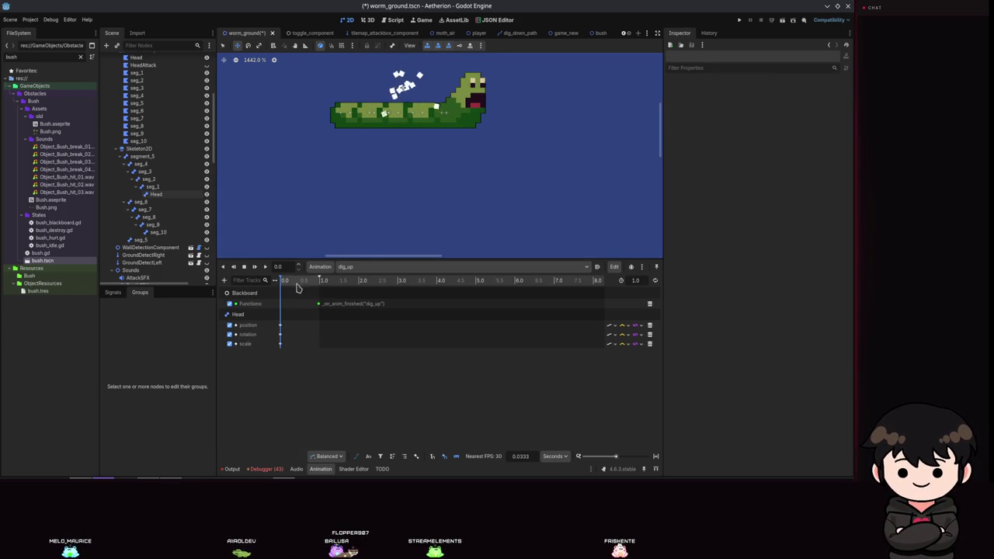
- Set the dig_up animation length to 1.1 s and save the scene
left_click_drag(298, 281, 319, 281)
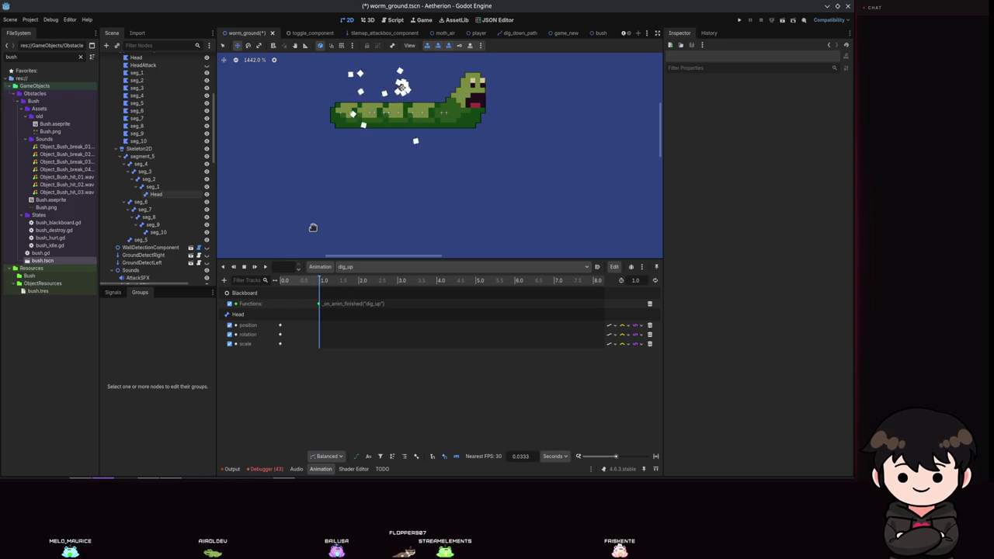
left_click(641, 280)
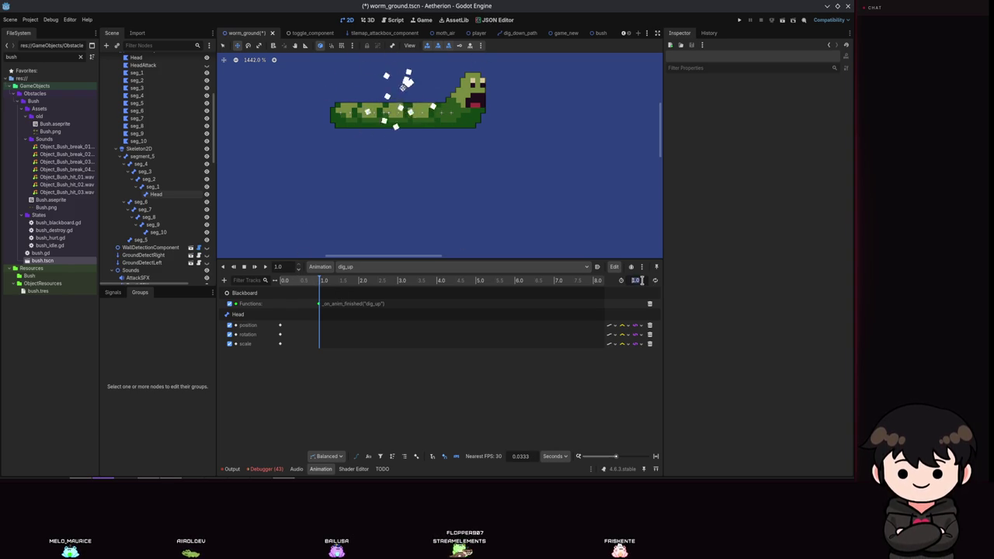
type("1.1")
key("ctrl+s")
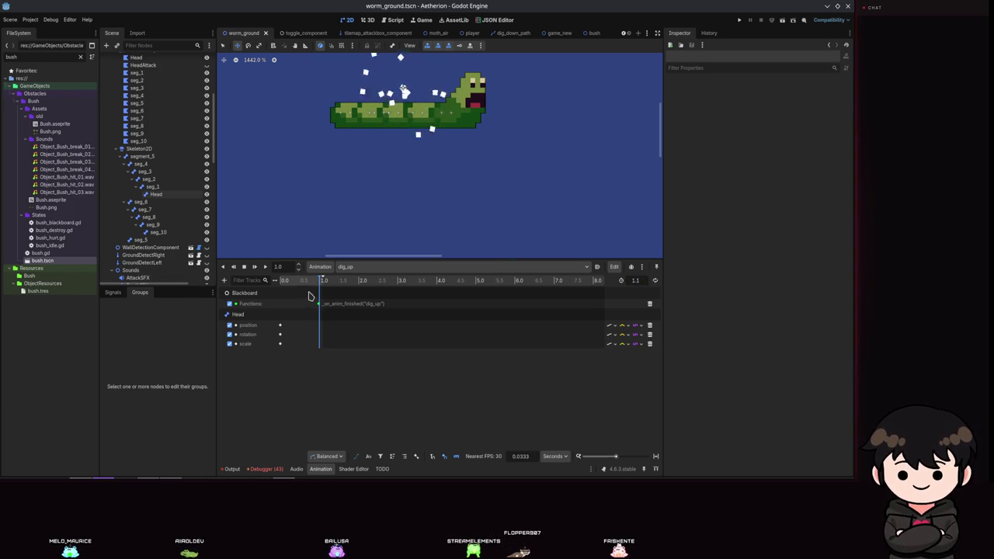
- Key the Head bone's position, rotation and scale at 1.1 s, save, and preview dig_up
left_click(320, 281)
left_click(399, 85)
key("Insert")
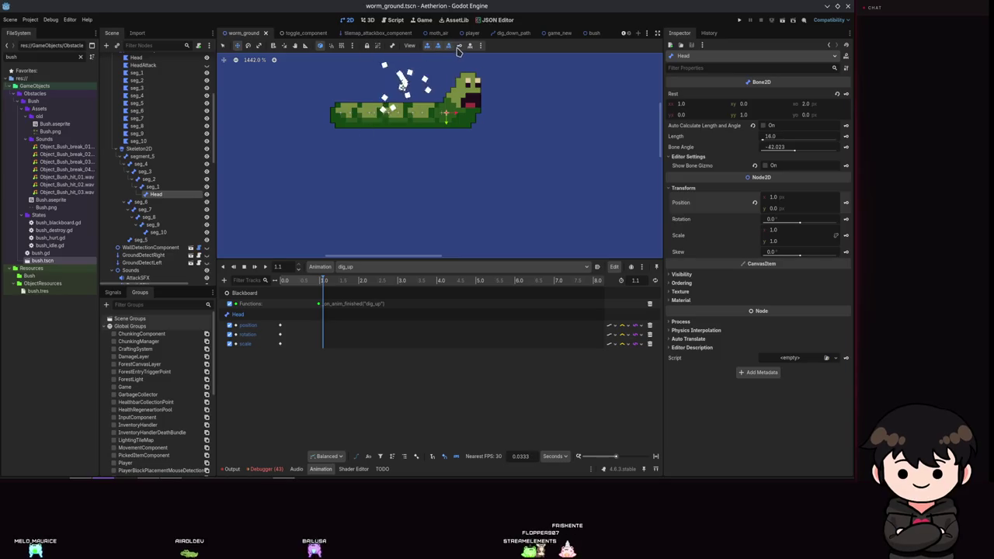
left_click(243, 266)
key("ctrl+s")
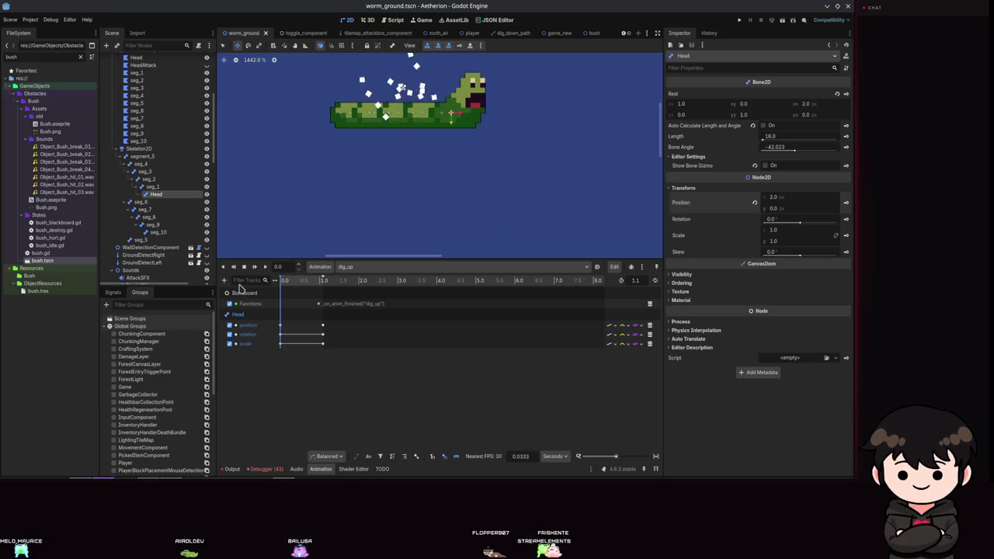
left_click(303, 281)
left_click(244, 267)
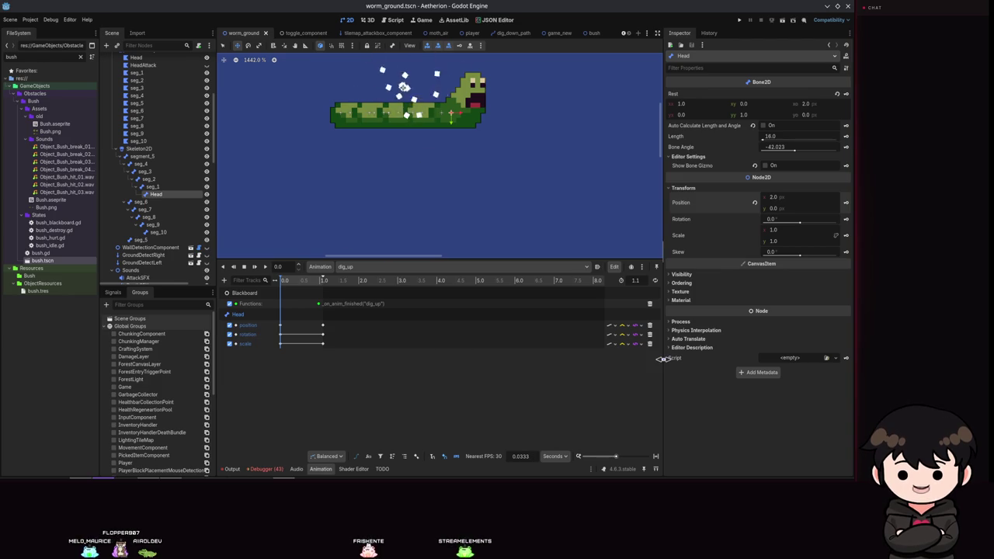
- Scrub the dig_up timeline back to frame zero and list the worm's animations
left_click(285, 281)
mouse_move(285, 280)
left_mouse_down()
mouse_move(301, 280)
mouse_move(283, 280)
left_mouse_up()
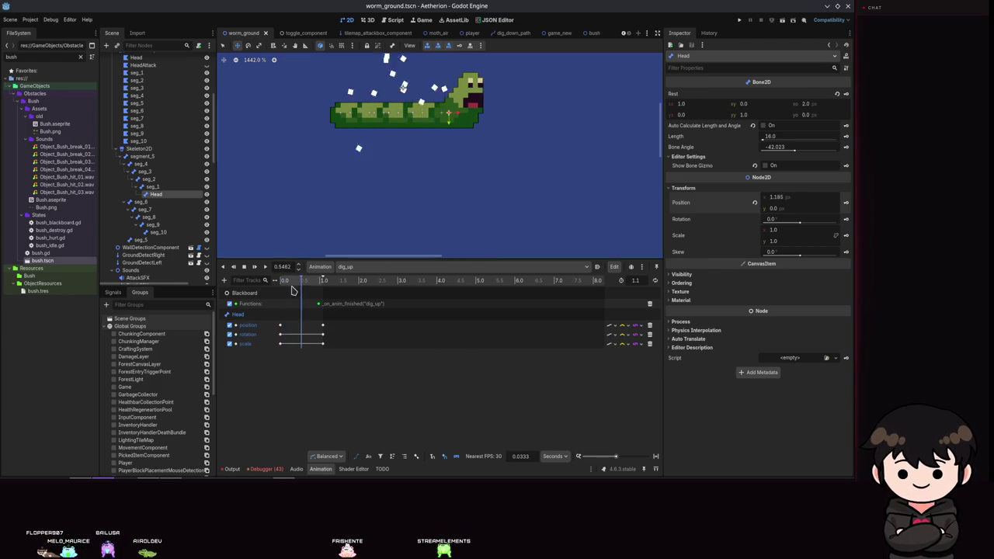
left_click(399, 267)
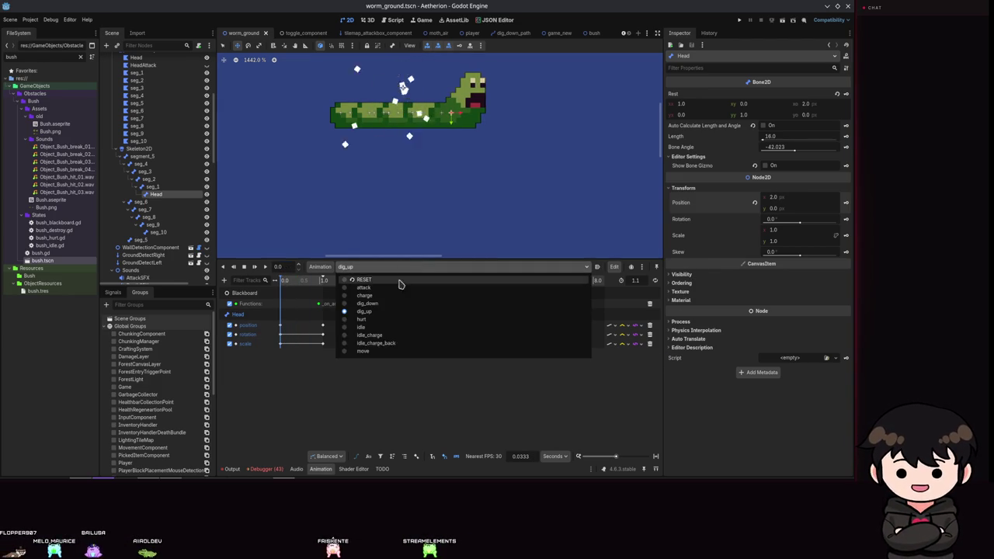
left_click(366, 303)
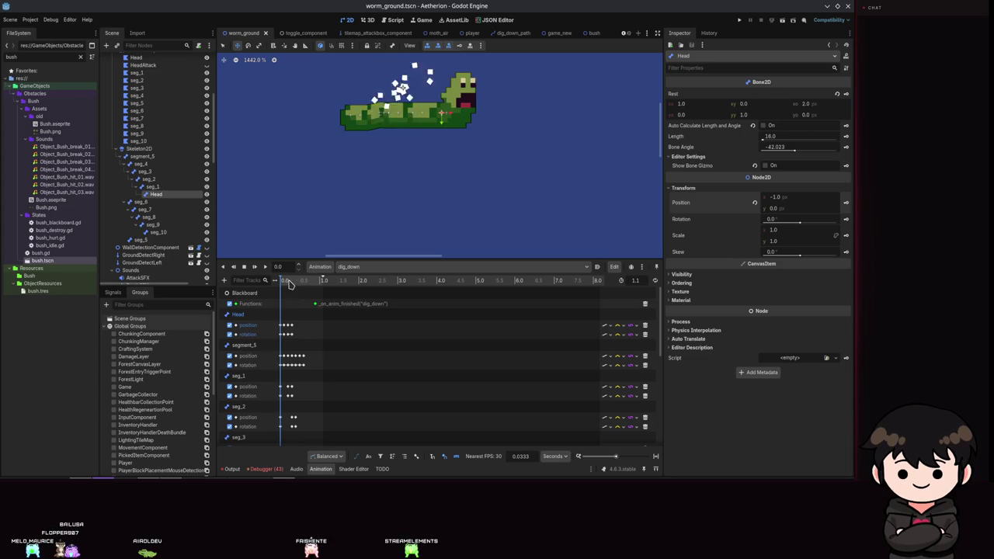
left_click_drag(292, 284, 326, 295)
left_click(288, 326)
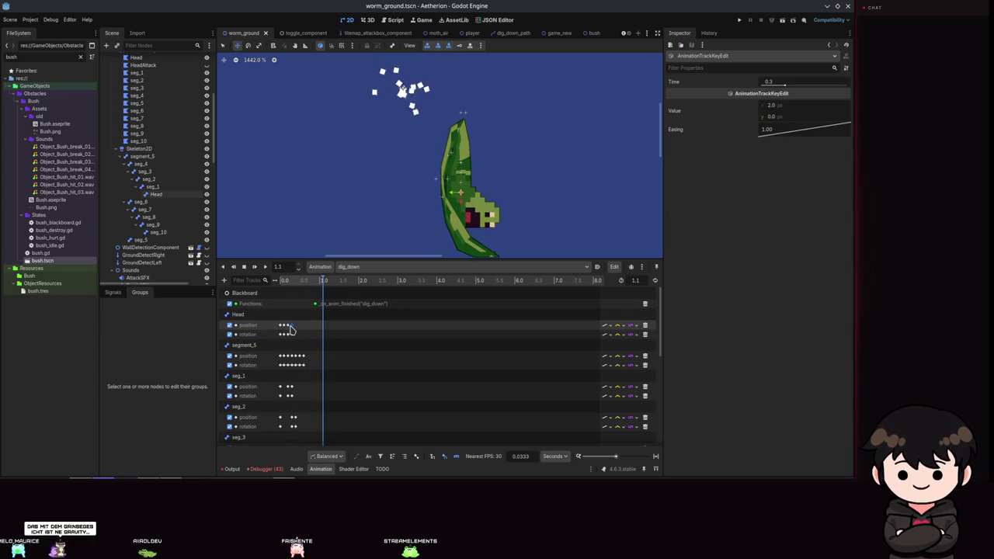
left_click(291, 333)
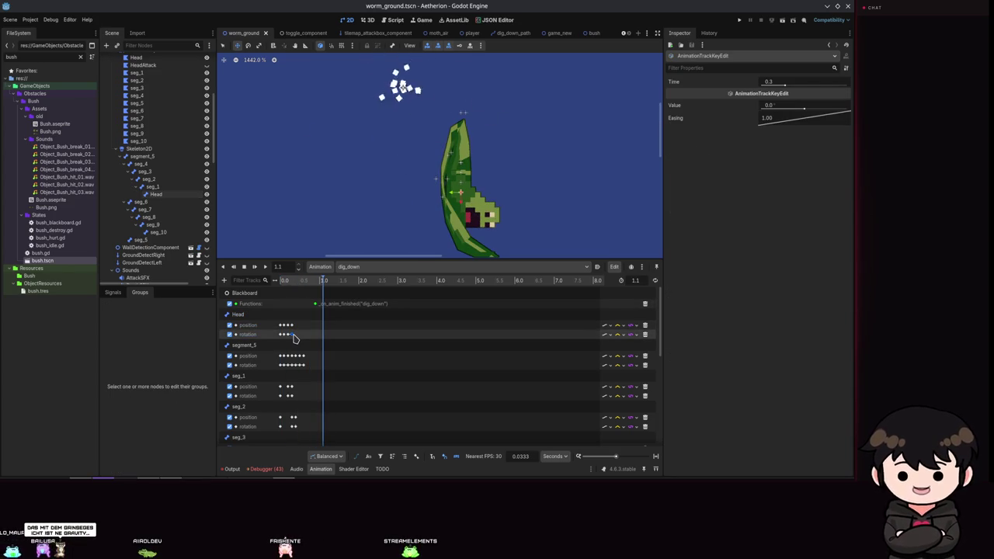
mouse_move(323, 283)
left_mouse_down()
mouse_move(282, 283)
mouse_move(359, 288)
left_mouse_up()
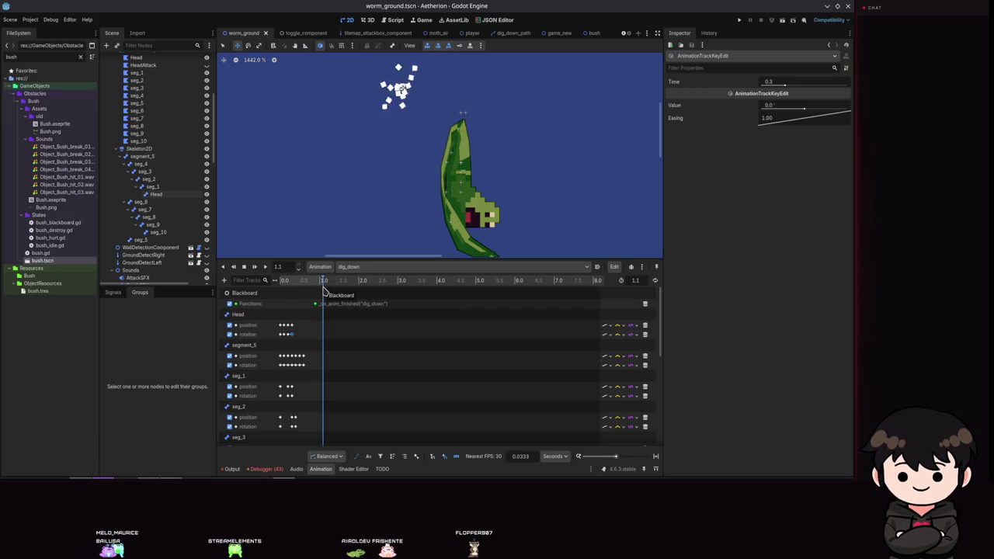
left_click(25, 327)
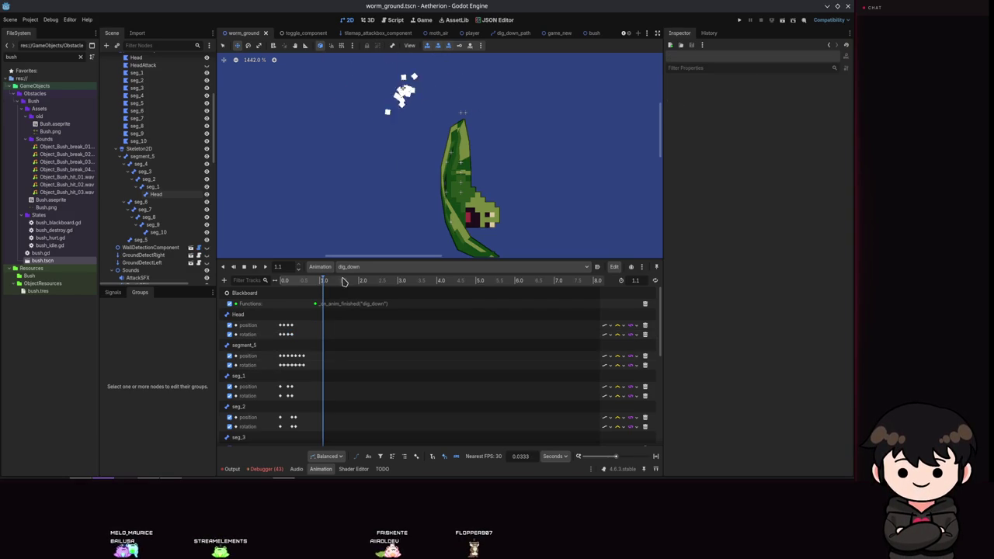
key("a")
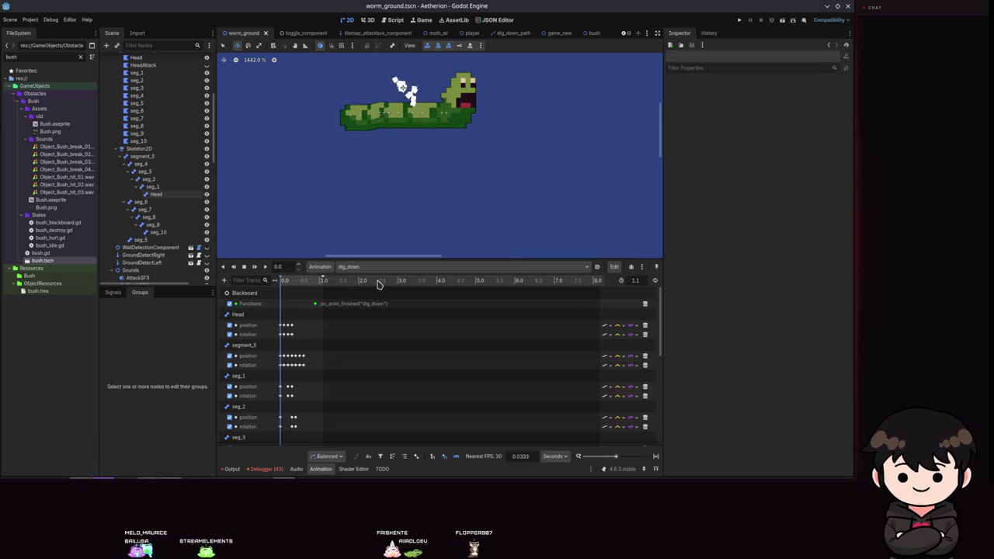
left_click(323, 280)
left_click(349, 266)
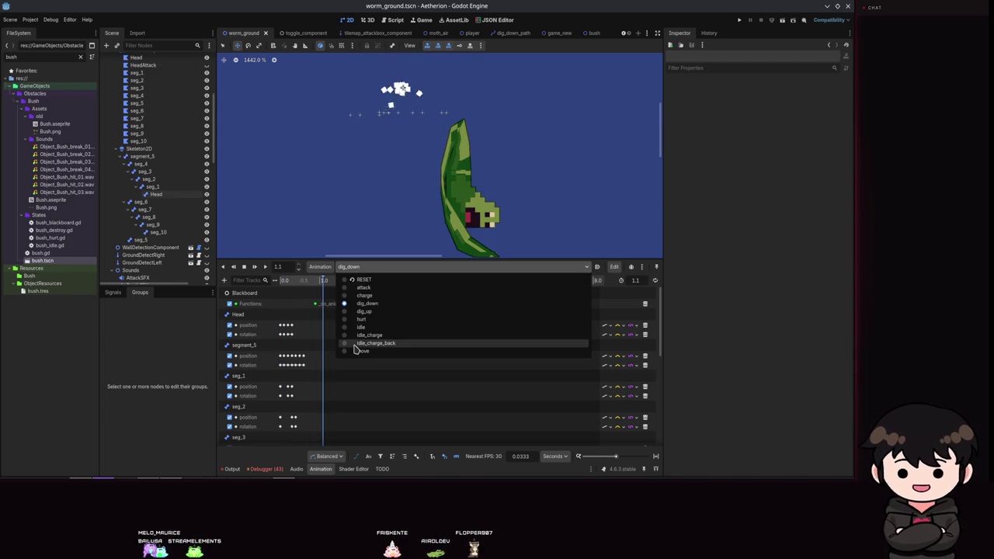
left_click(351, 311)
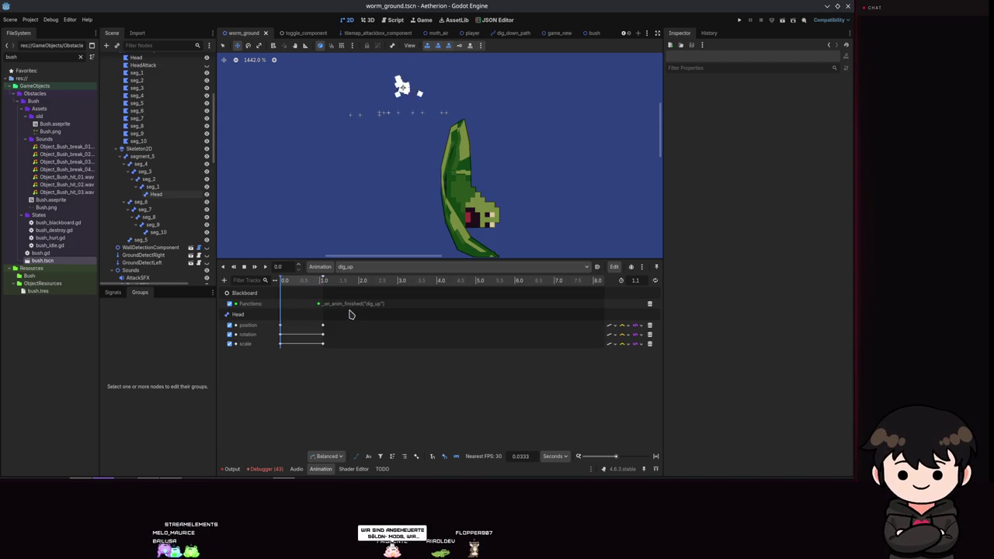
left_click(158, 188)
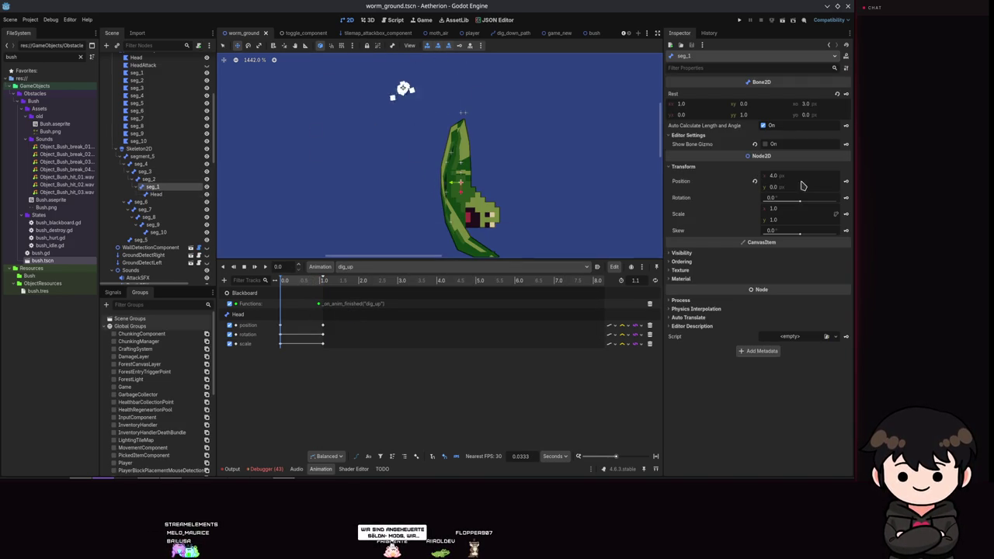
- Create and key position, rotation and scale tracks at 0.0 for seg_1 through seg_4
left_click(460, 47)
left_click(397, 267)
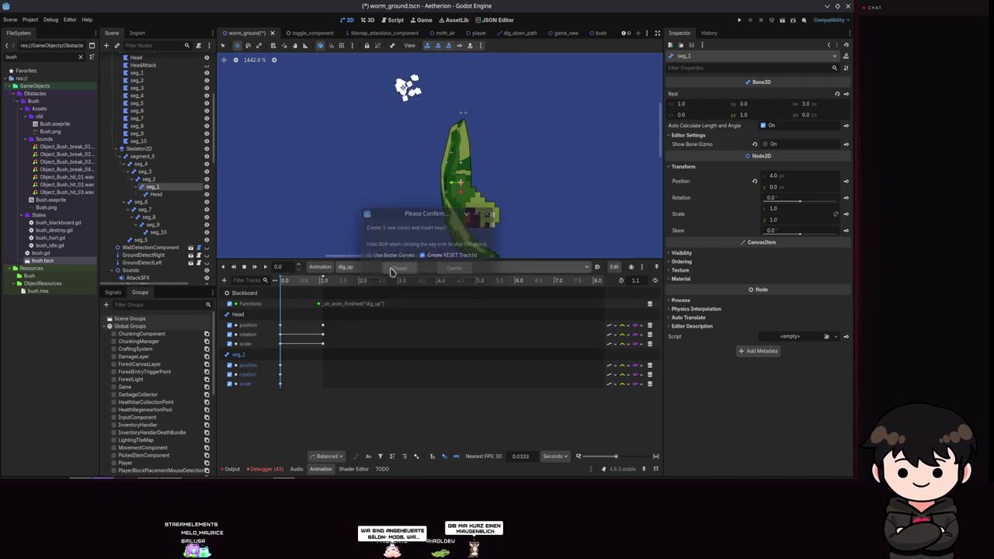
left_click(148, 172)
left_click(164, 180)
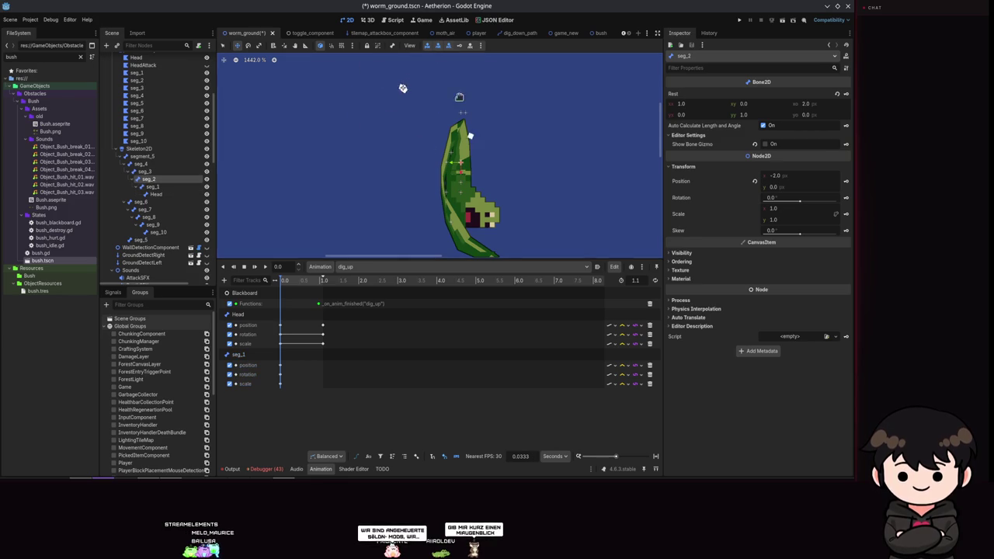
left_click(466, 46)
left_click(399, 268)
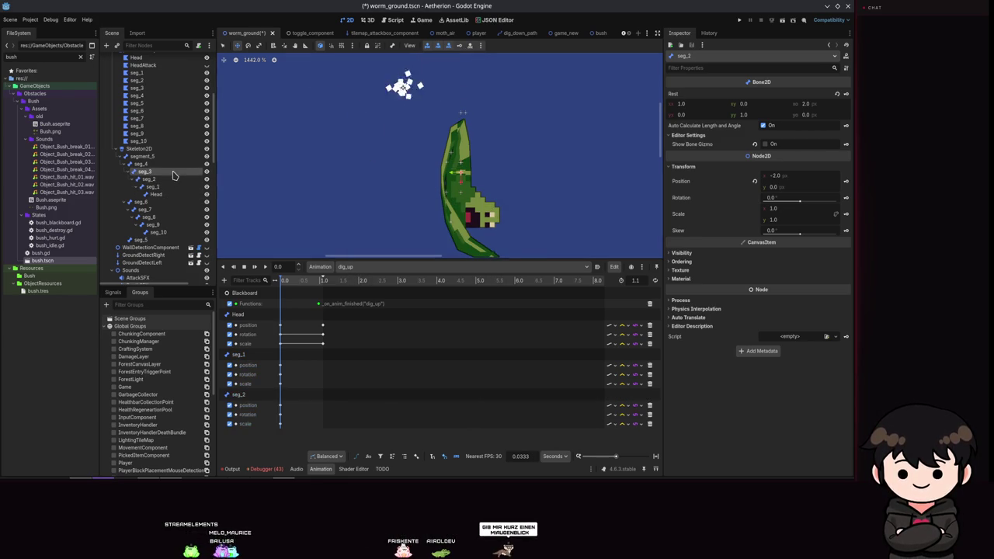
left_click(460, 46)
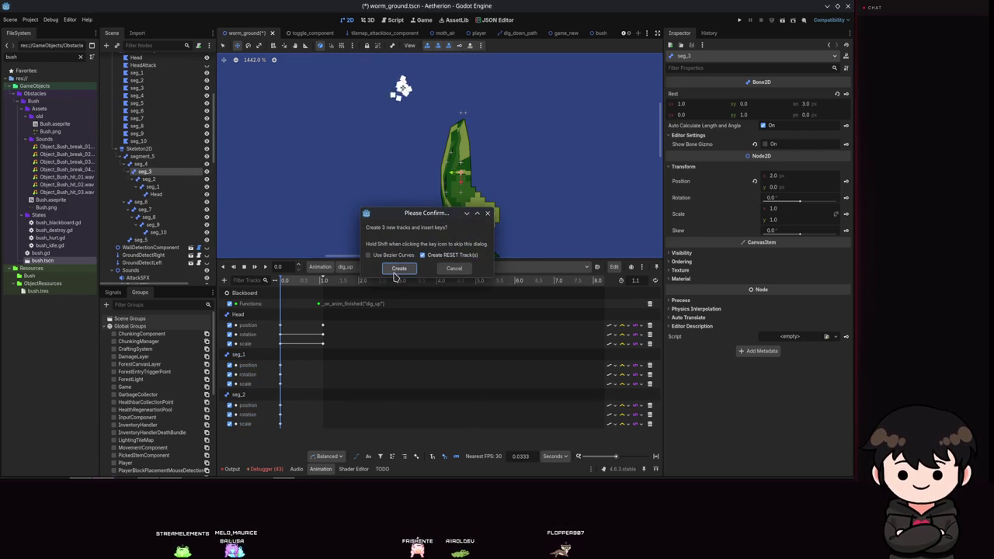
left_click(398, 268)
left_click(142, 164)
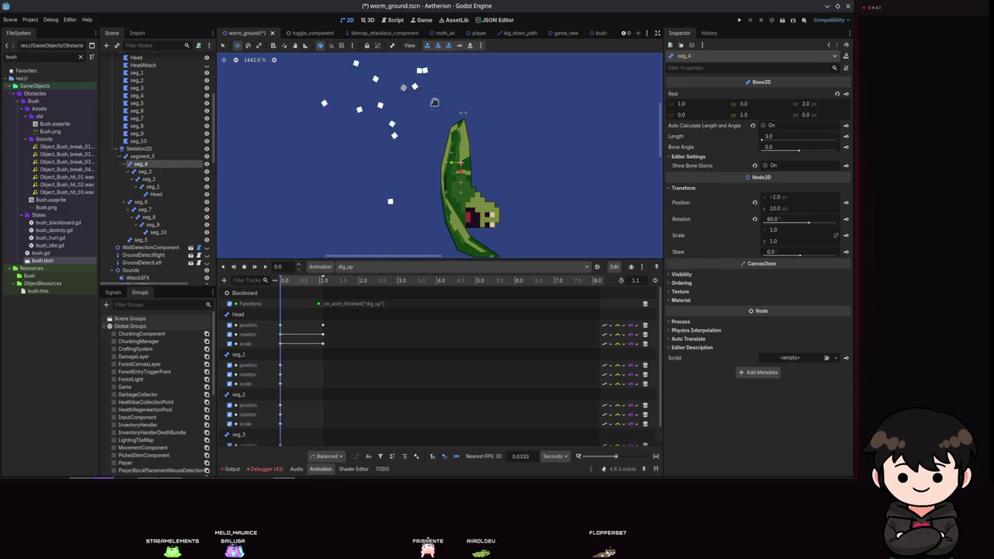
left_click(460, 47)
left_click(398, 268)
- Key seg_6, seg_7 and seg_8 transforms at 0.0, creating their tracks
left_click(140, 202)
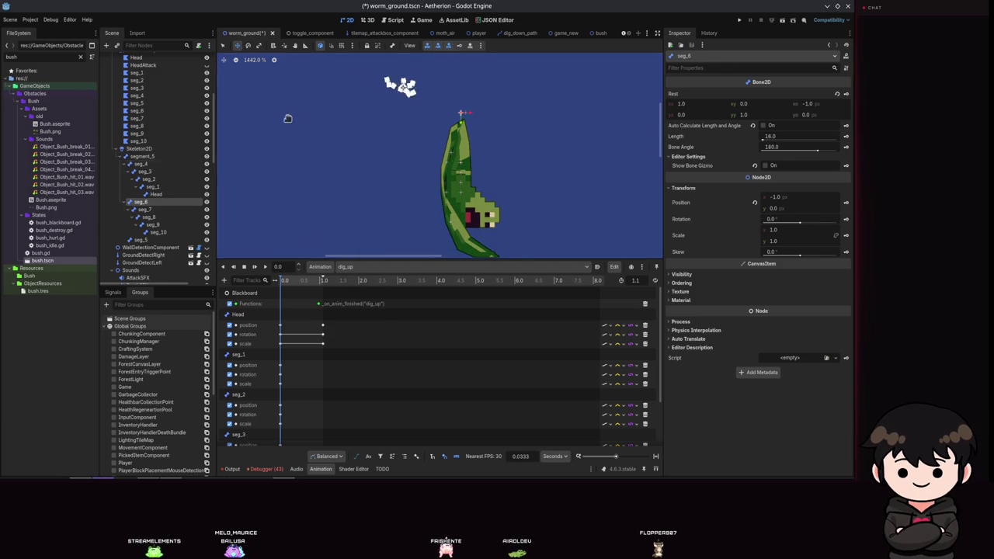
left_click(460, 45)
left_click(398, 269)
left_click(144, 209)
left_click(459, 47)
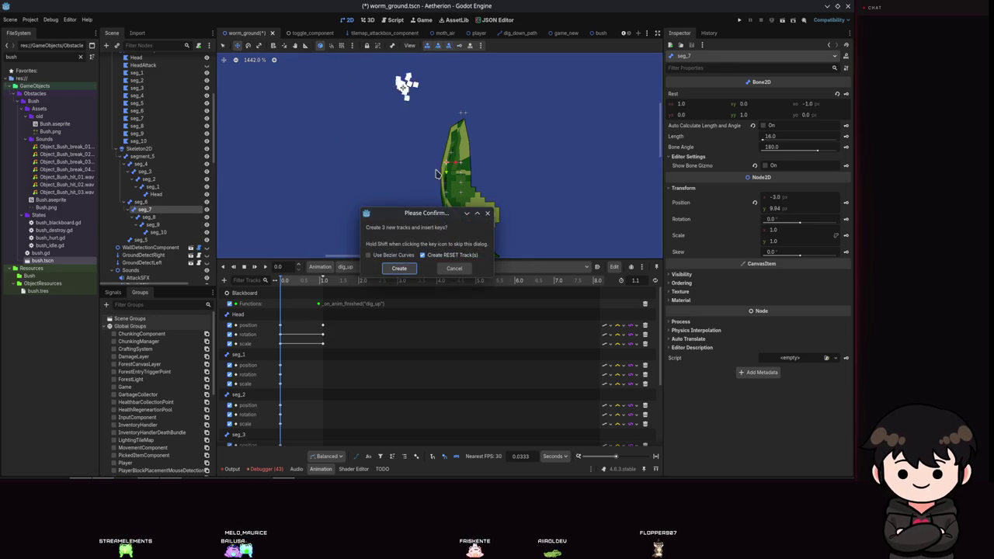
left_click(399, 268)
left_click(148, 216)
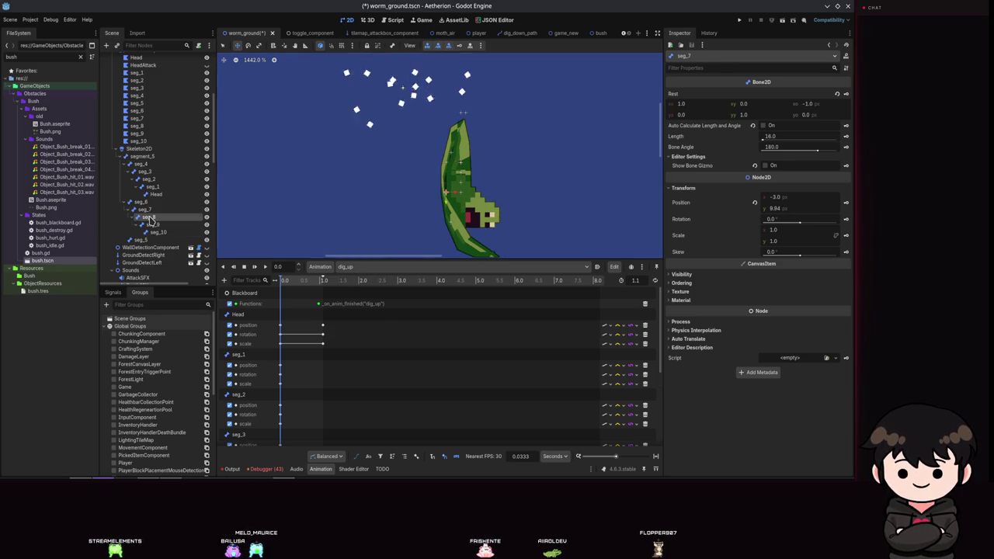
left_click(459, 49)
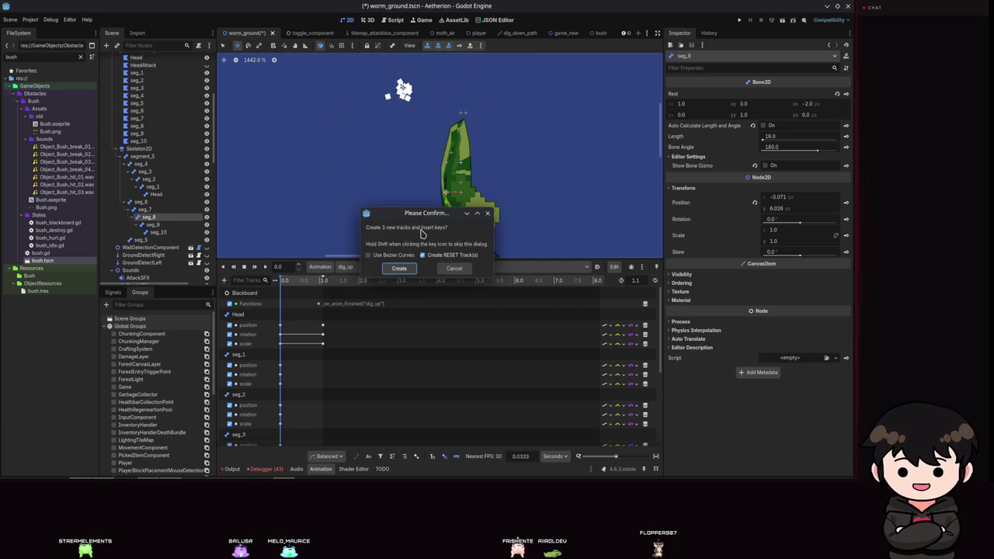
left_click(398, 269)
- Key seg_9, seg_10 and seg_5 transforms at 0.0, creating their tracks
left_click(153, 224)
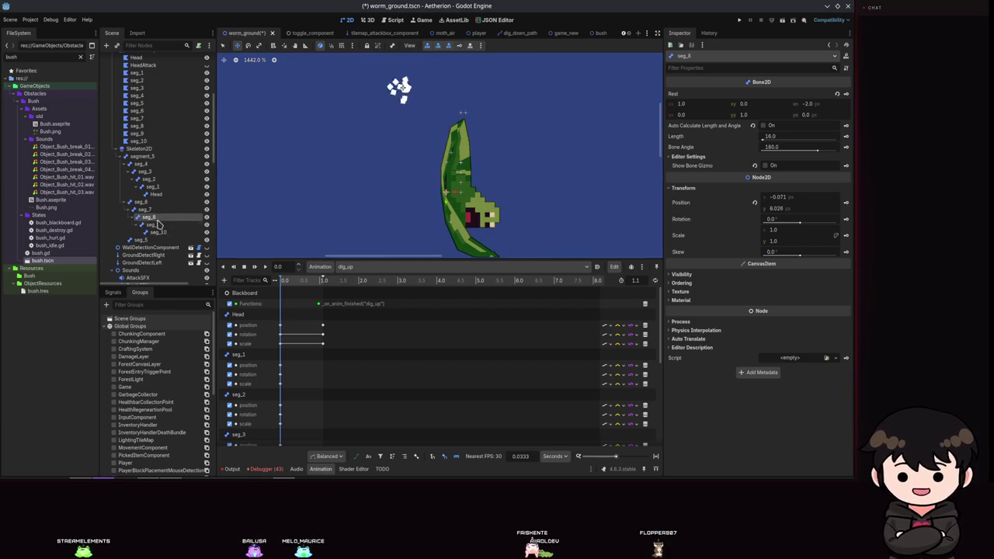
left_click(471, 48)
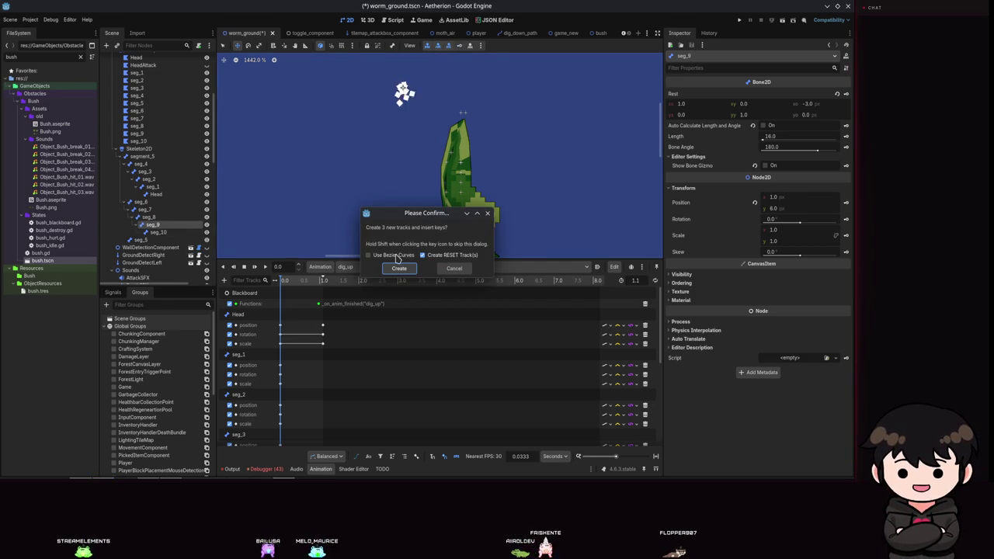
left_click(400, 267)
left_click(157, 232)
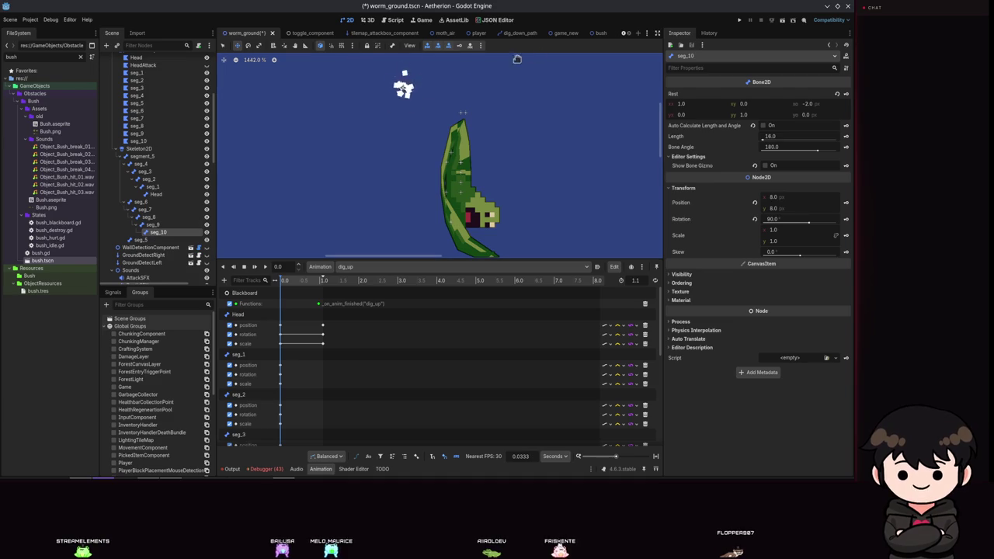
left_click(459, 49)
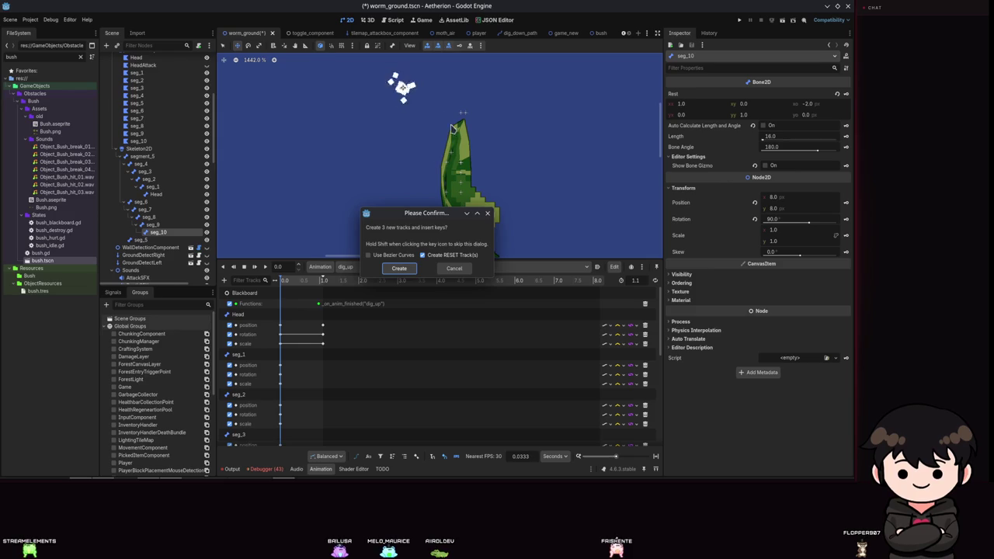
key("Return")
left_click(139, 239)
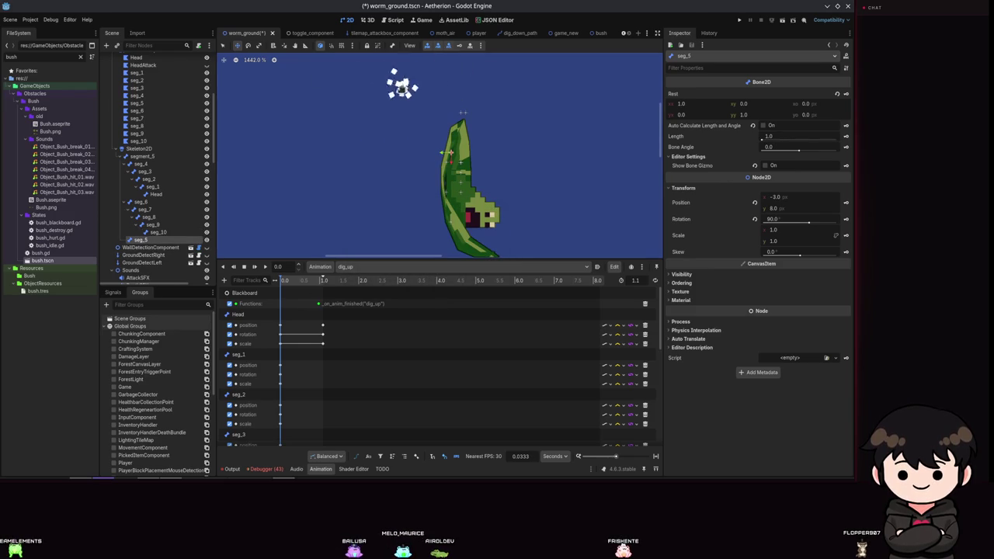
left_click(460, 45)
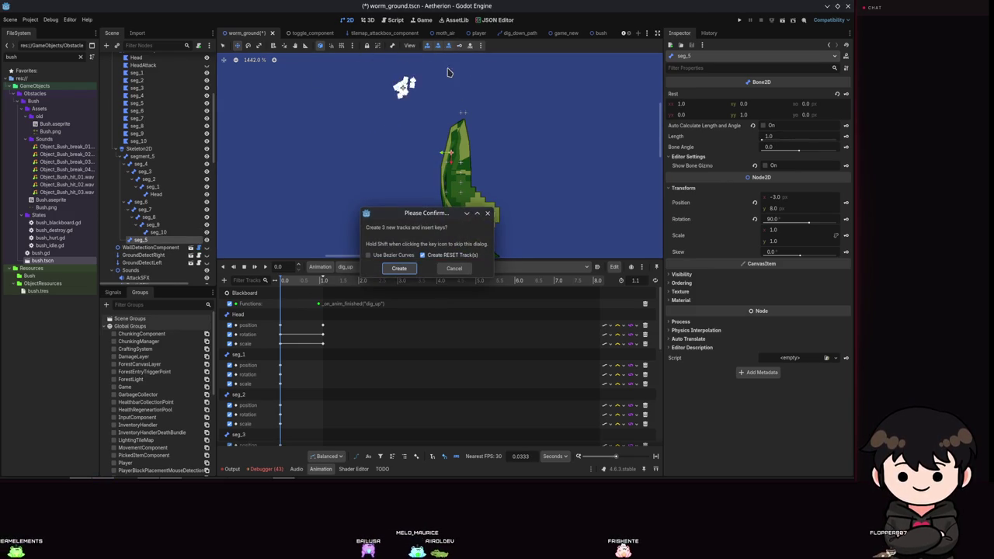
left_click(399, 268)
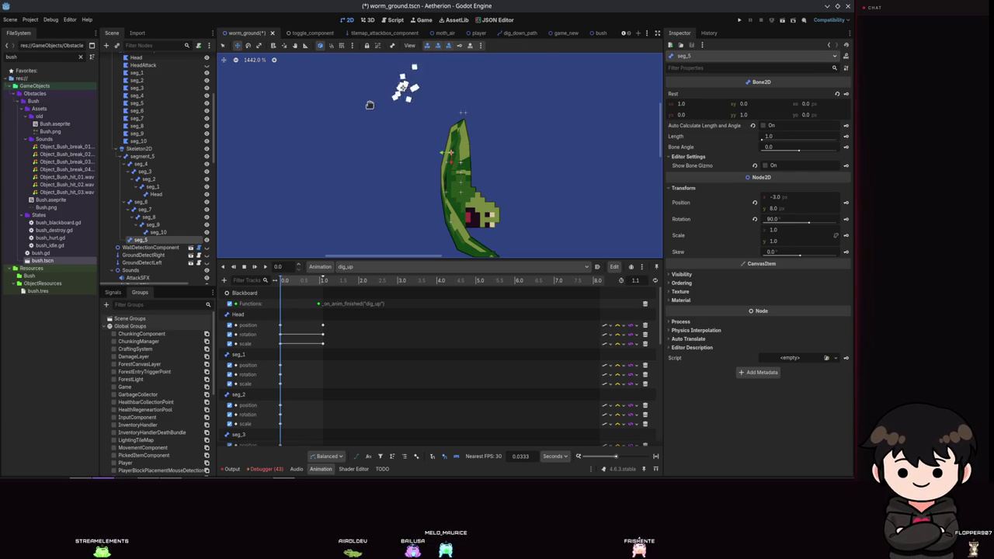
- Save the worm_ground scene and play back the dig_up animation
scroll(446, 388, "down", 1)
key("ctrl+s")
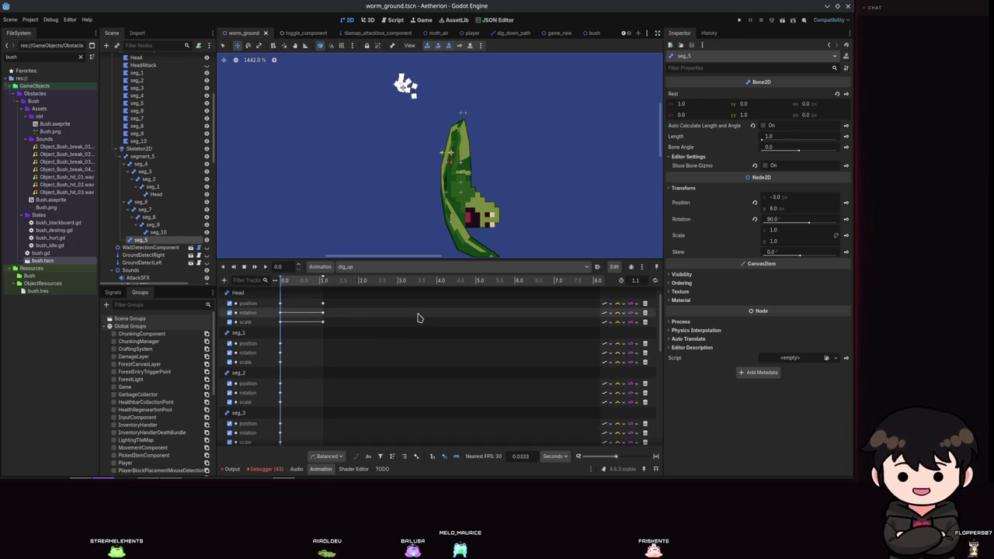
left_click(264, 266)
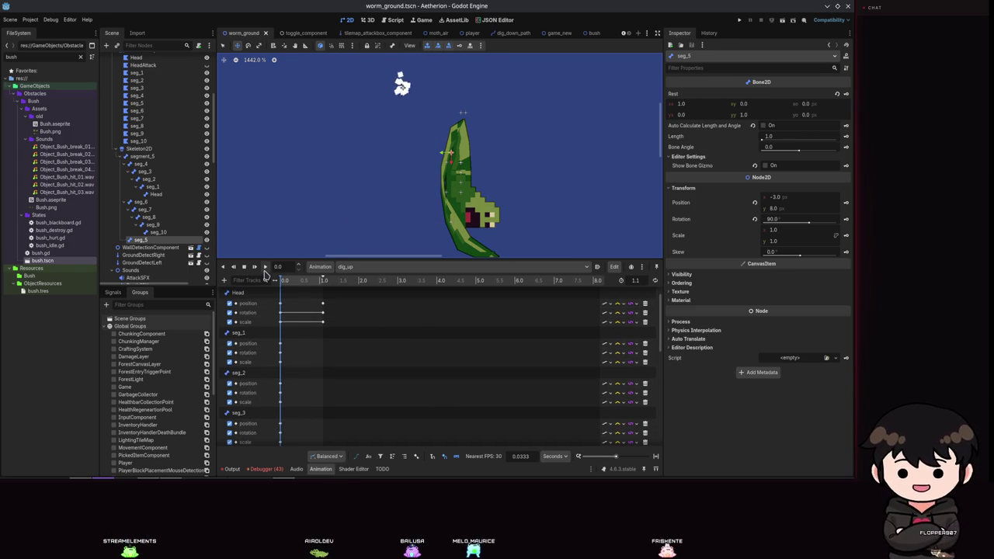
scroll(396, 345, "down", 2)
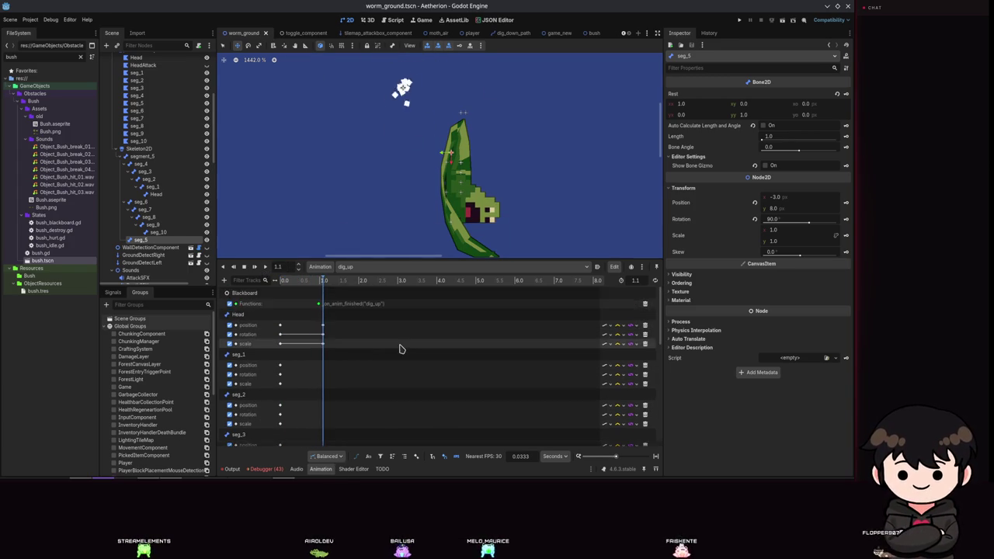
scroll(362, 324, "up", 3)
- Scrub through dig_up and inspect the Head keys at 0 and 1.1 s
left_click(303, 285)
mouse_move(303, 286)
left_mouse_down()
mouse_move(285, 285)
mouse_move(326, 284)
mouse_move(281, 284)
left_mouse_up()
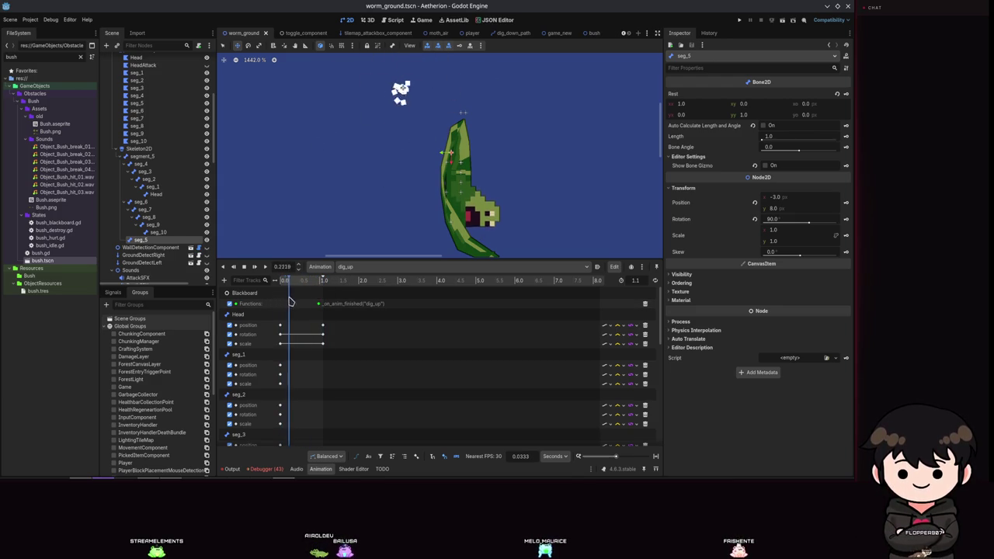
left_click(280, 334)
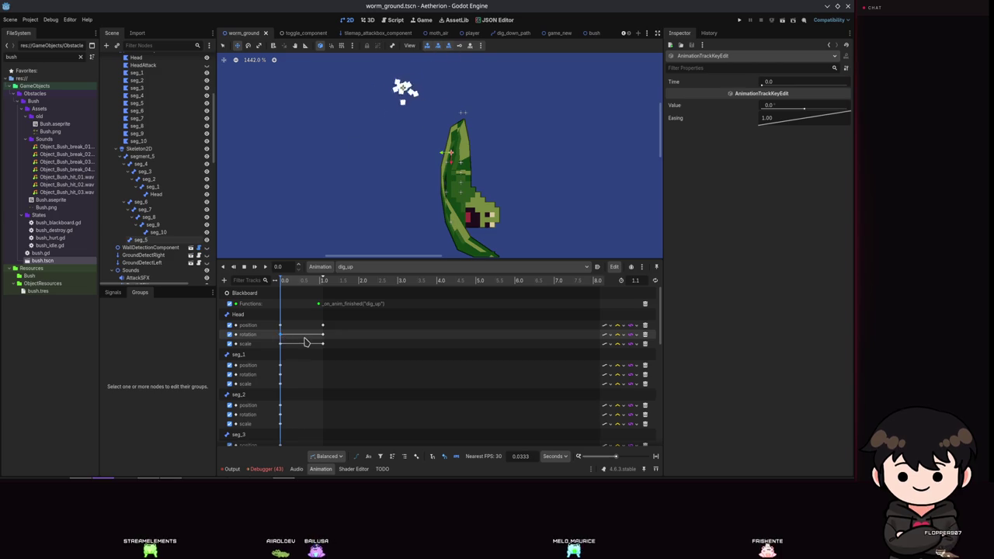
left_click_drag(325, 340, 325, 341)
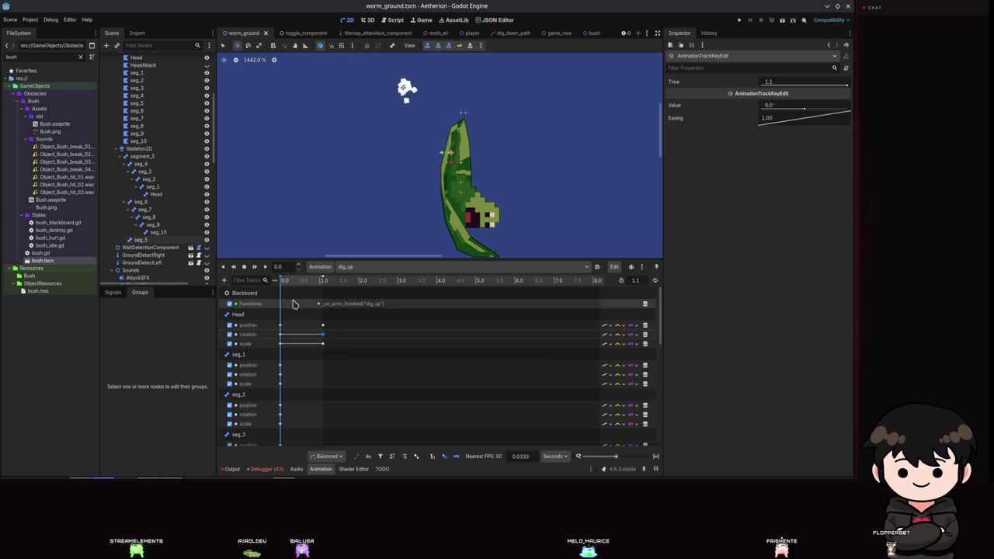
left_click(284, 280)
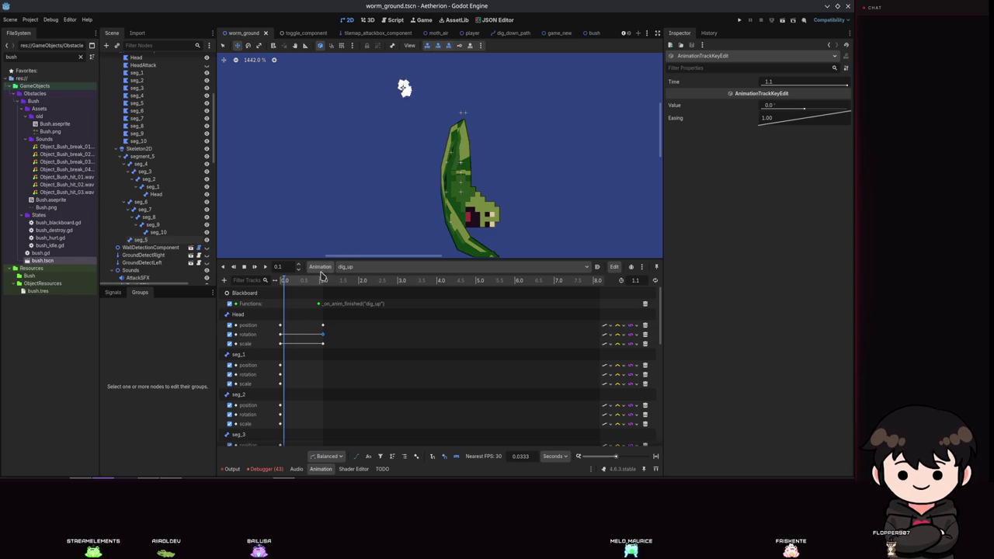
- Set seg_1's position x to 1.0 and save the scene
left_click(159, 186)
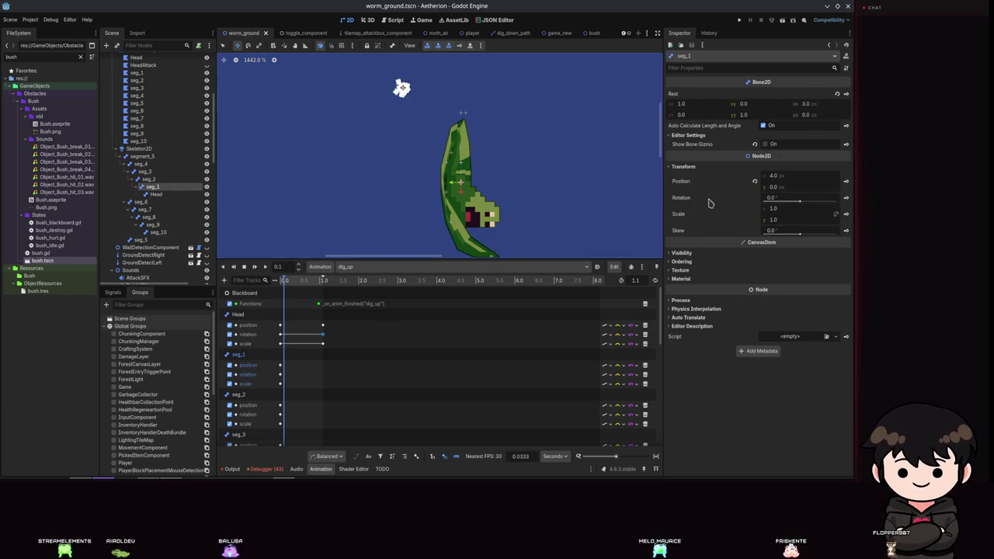
left_click(774, 177)
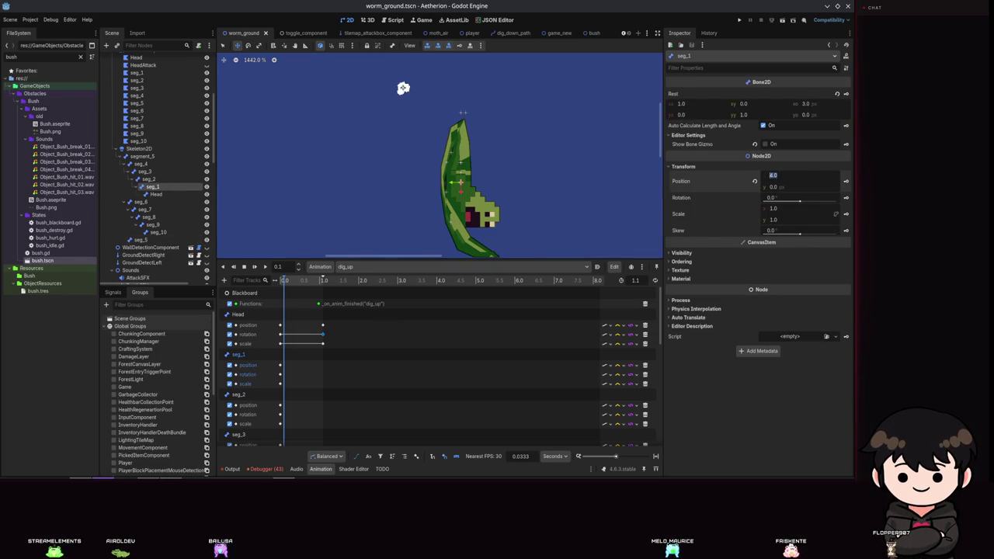
type("1")
key("Return")
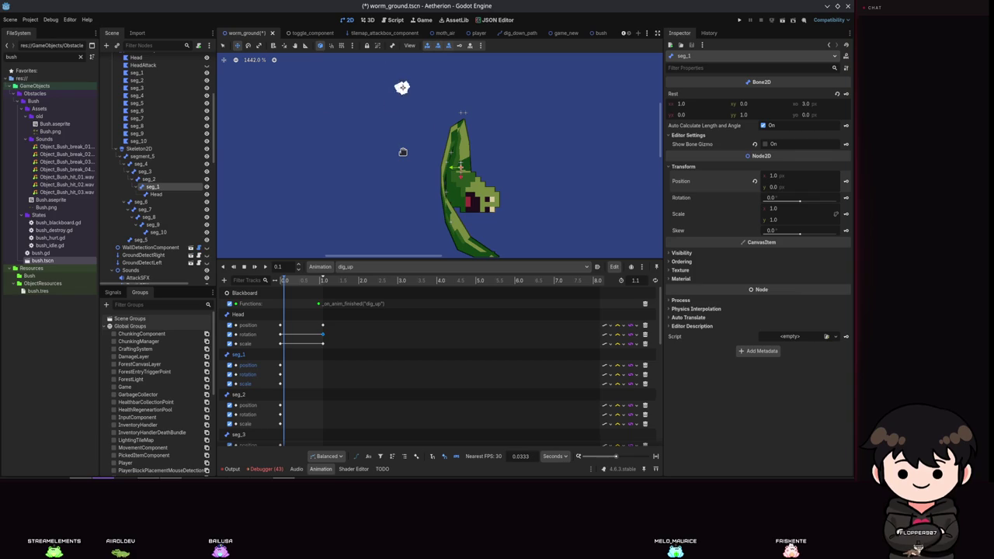
key("ctrl+s")
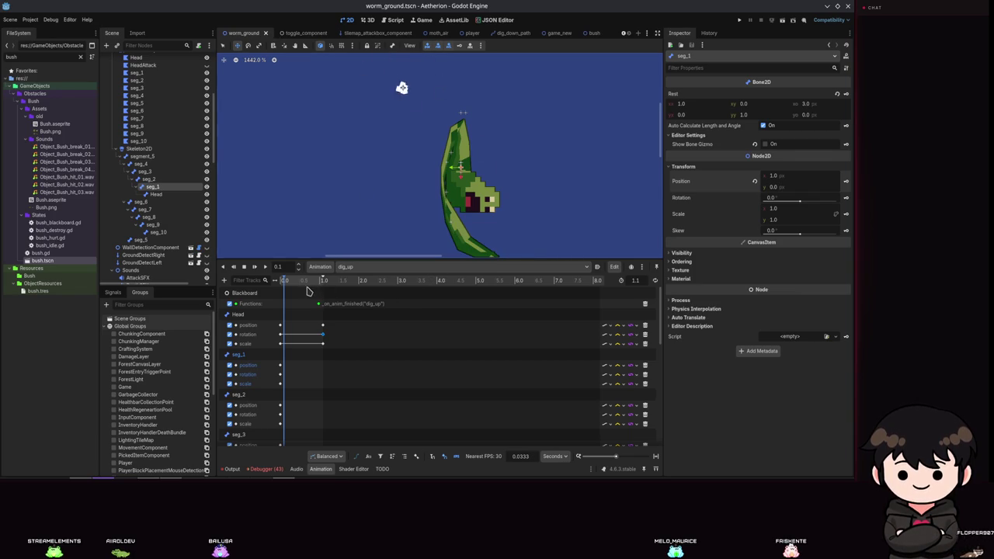
left_click_drag(291, 284, 296, 284)
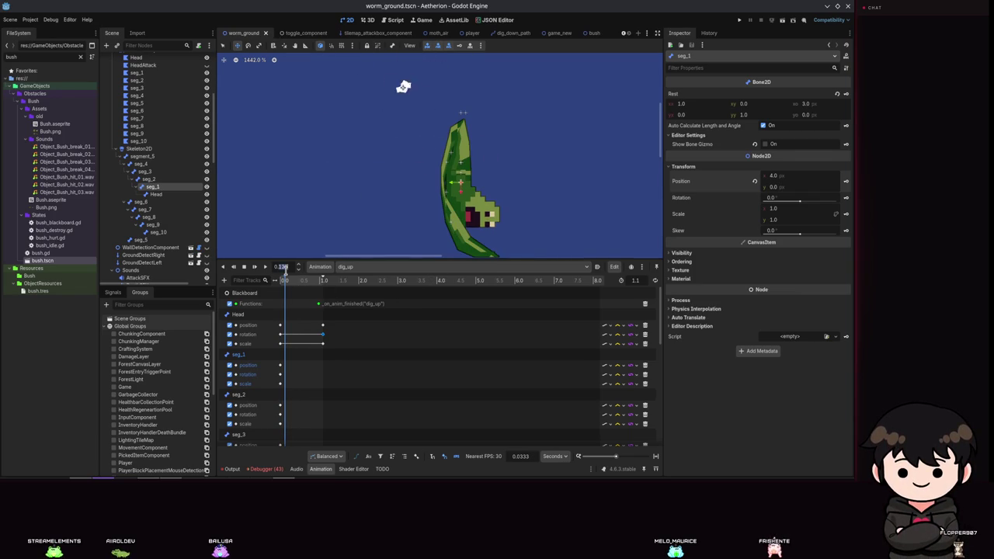
key("ctrl+s")
- Switch to the RESET animation to check its tracks
left_click(442, 267)
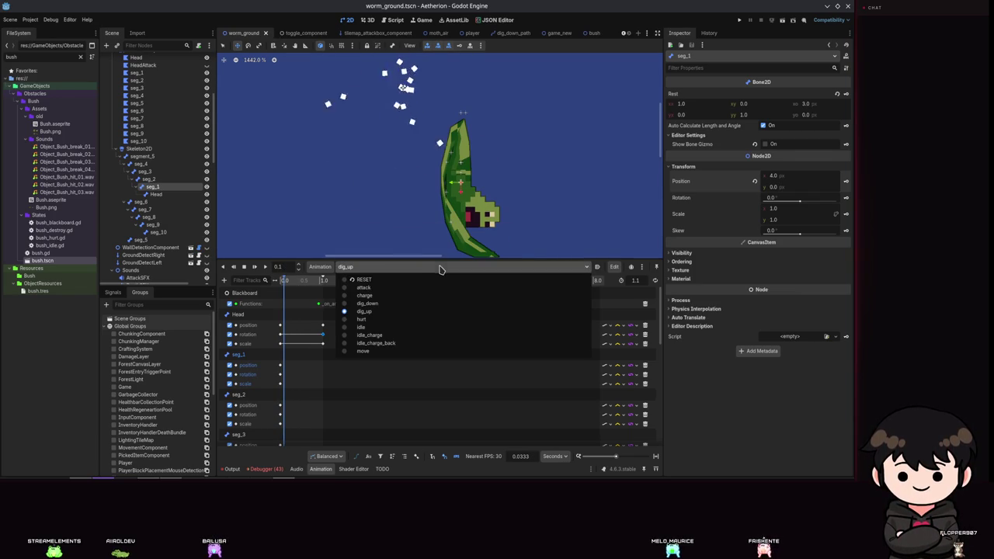
left_click(362, 285)
scroll(249, 403, "down", 5)
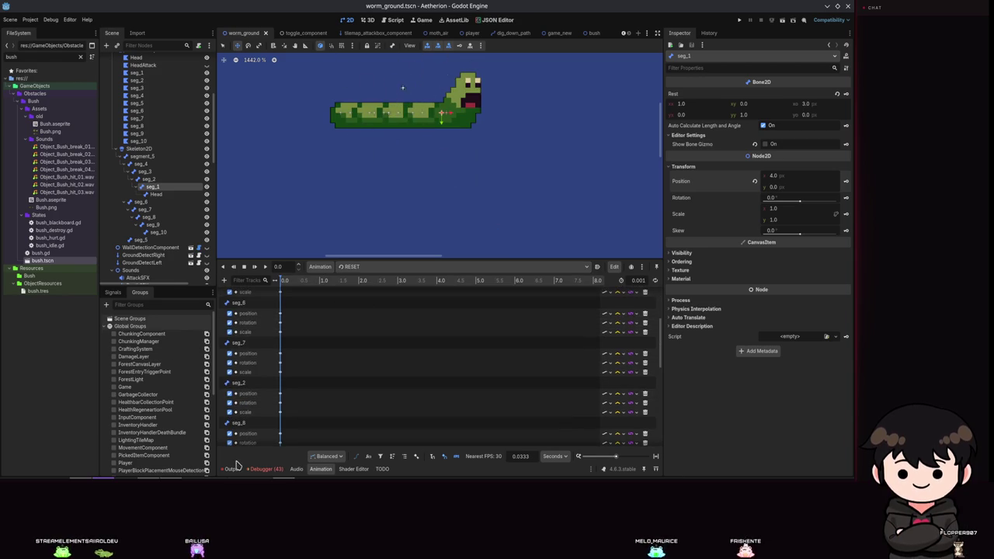
scroll(233, 427, "down", 3)
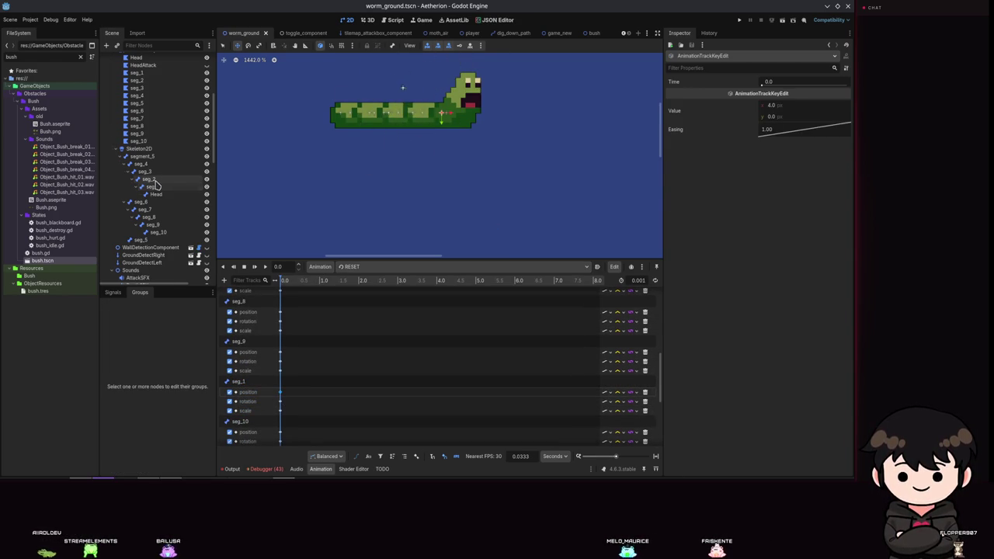
- Return to dig_up, scrub its timeline, save, and select seg_2
left_click(373, 266)
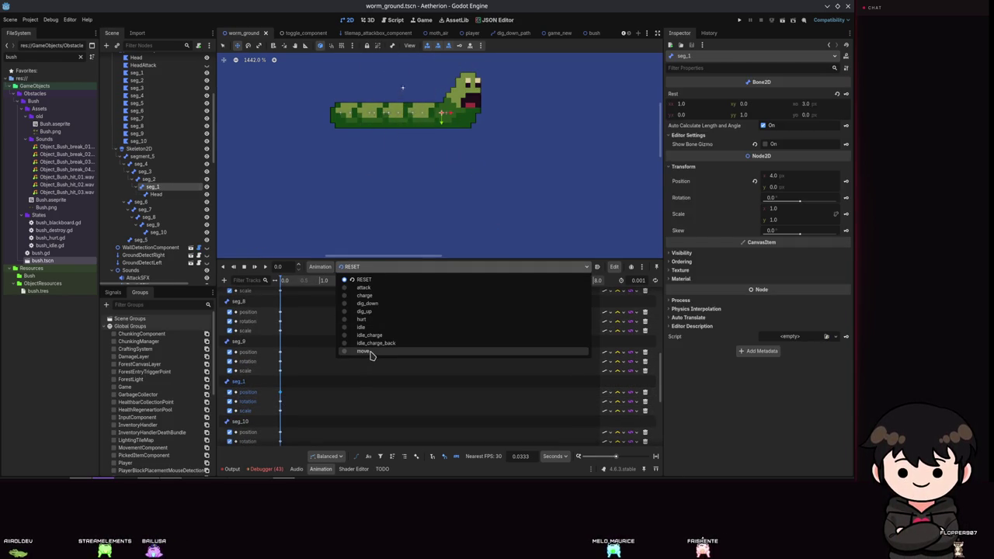
left_click(371, 311)
scroll(372, 318, "up", 3)
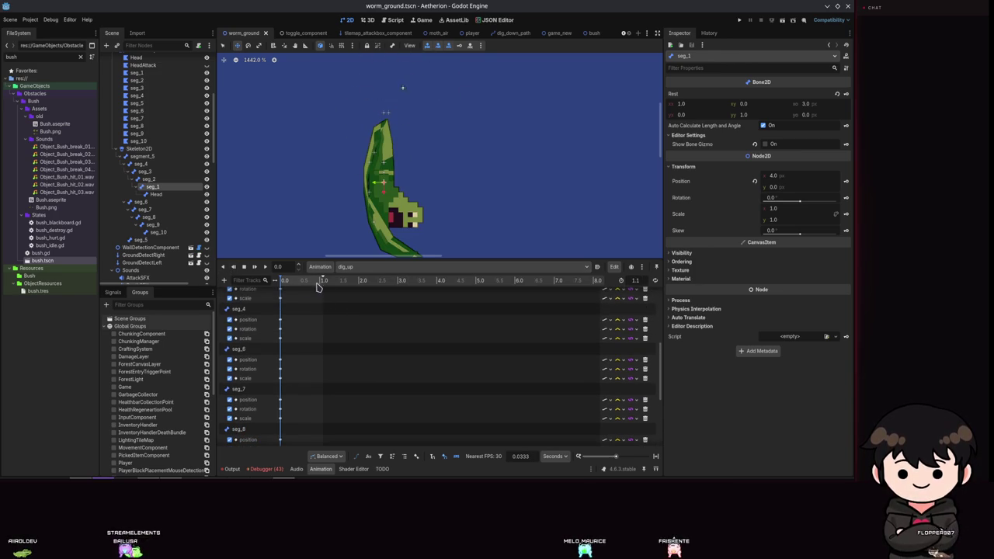
left_click_drag(308, 281, 329, 284)
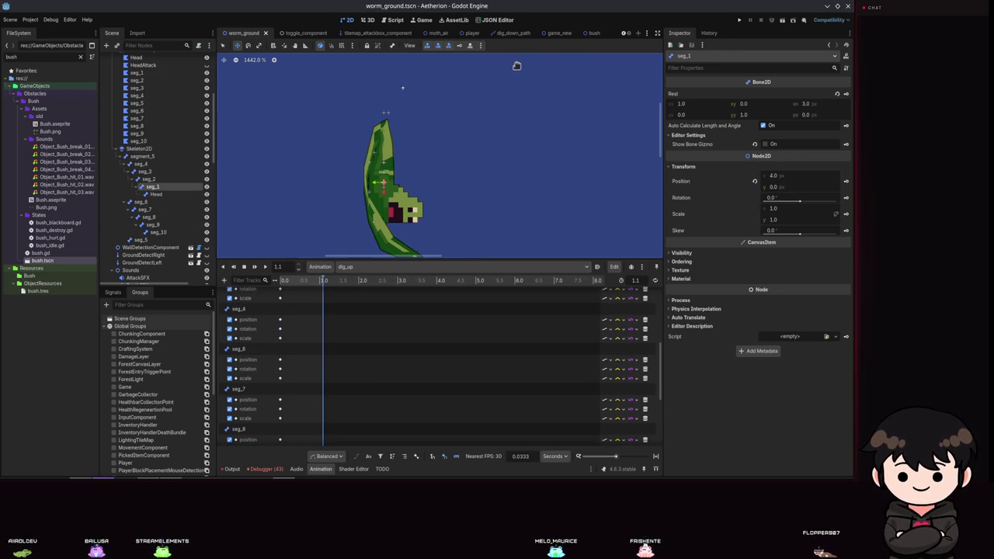
scroll(427, 351, "up", 5)
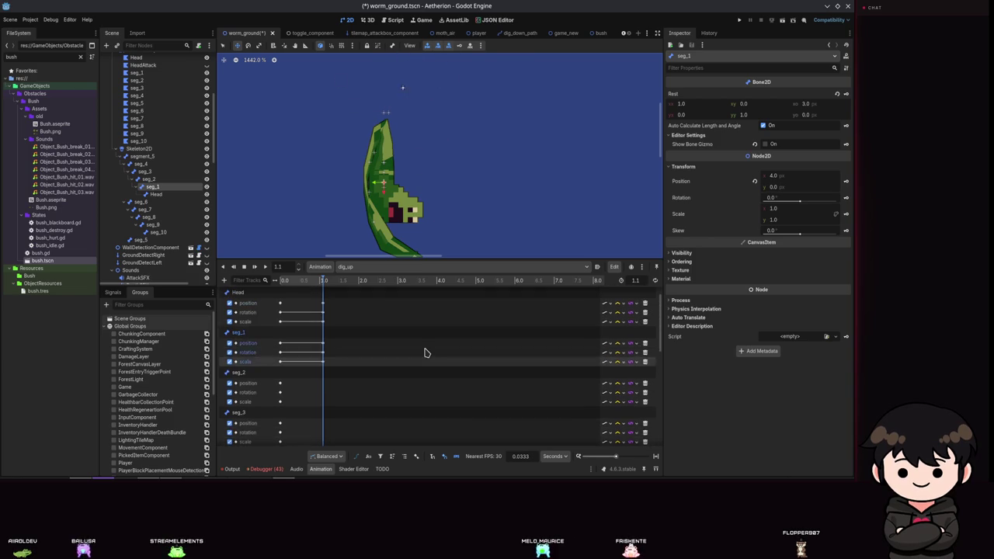
key("ctrl+s")
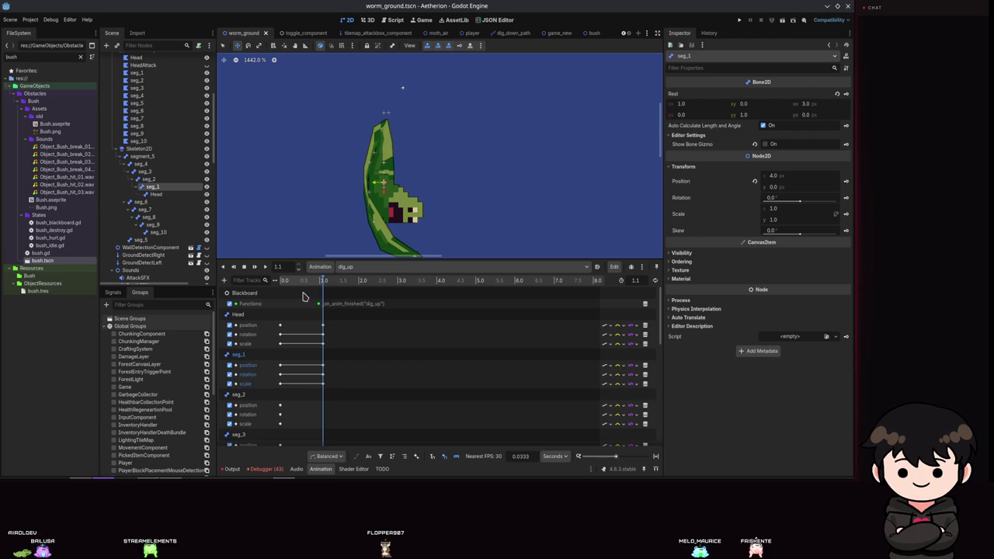
left_click(173, 180, "ctrl")
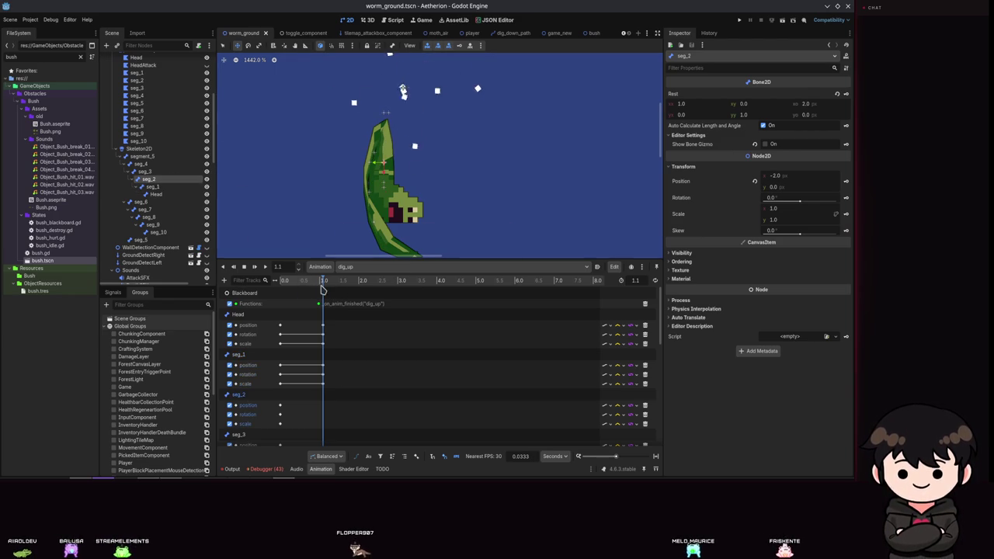
- Scrub dig_up from 0 to 1.1 for seg_2, save, then switch to RESET
left_click_drag(330, 292, 219, 298)
left_click(292, 303)
mouse_move(293, 305)
left_mouse_down()
mouse_move(333, 303)
mouse_move(276, 293)
left_mouse_up()
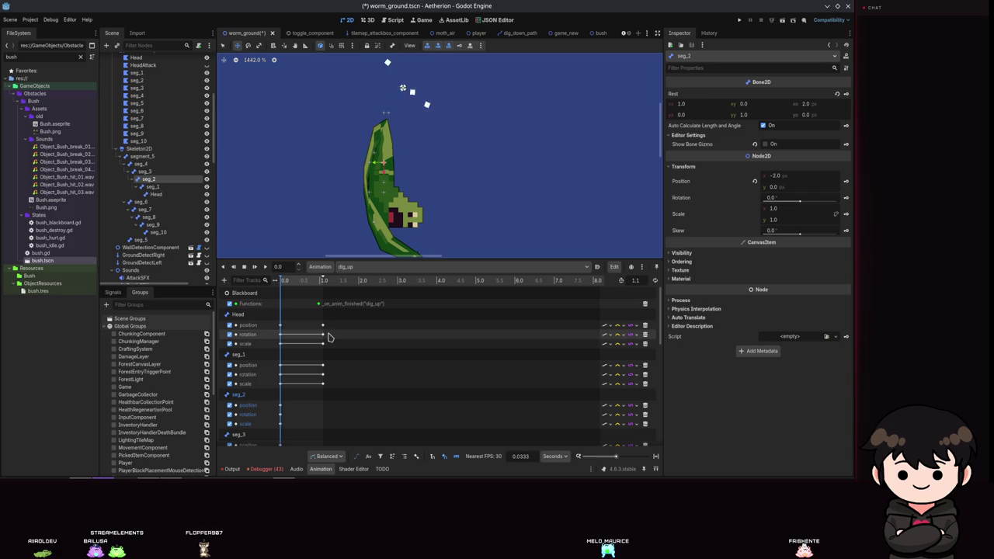
key("ctrl+s")
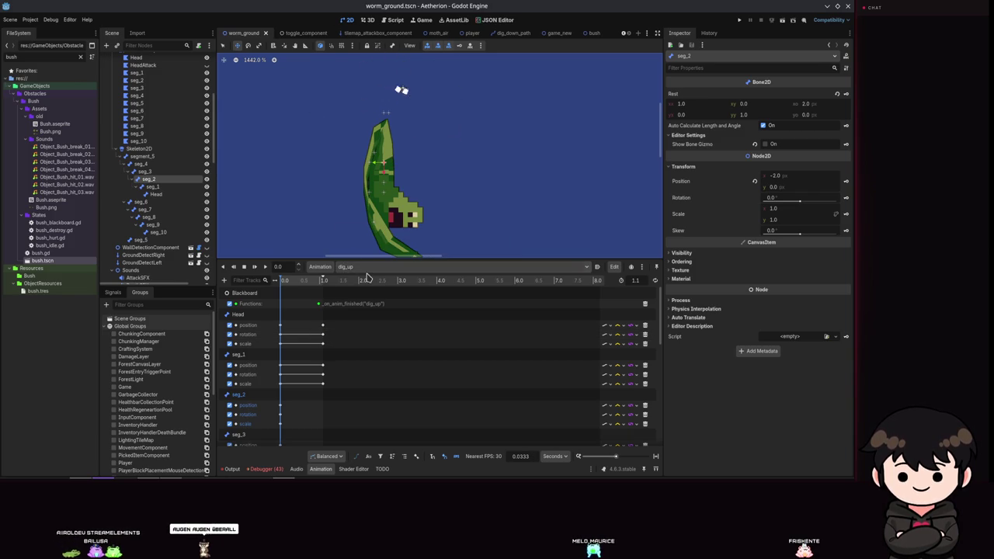
left_click(357, 266)
left_click(362, 278)
- Inspect a seg_2 position key, then preview attack, hurt, dig_down and dig_up
scroll(318, 357, "down", 5)
left_click(280, 327)
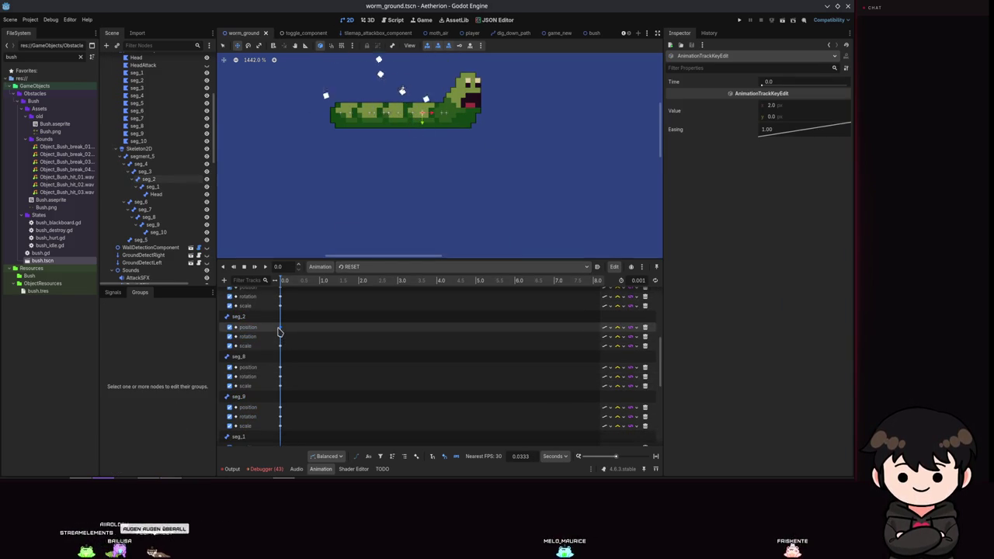
left_click(376, 267)
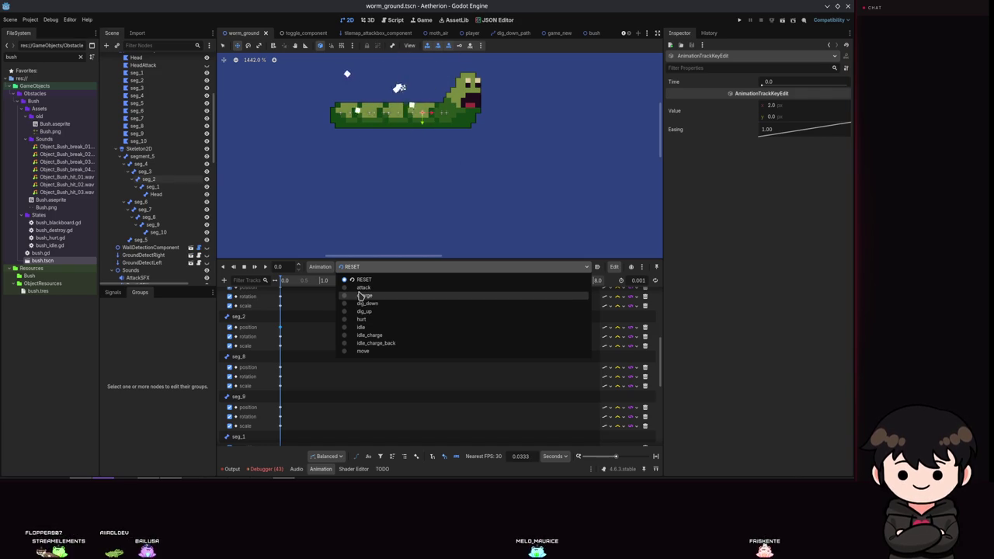
left_click(358, 289)
left_click(355, 267)
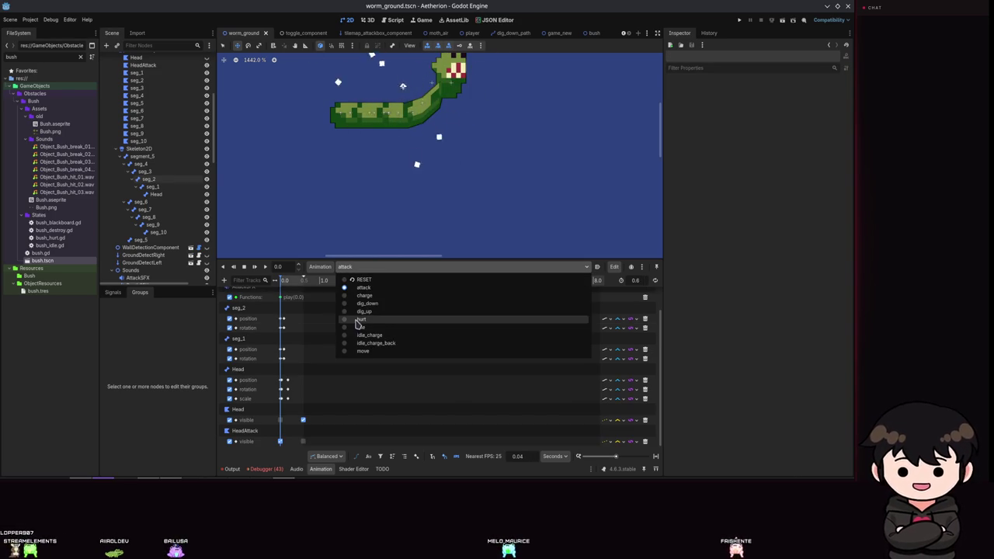
left_click(361, 319)
left_click(358, 267)
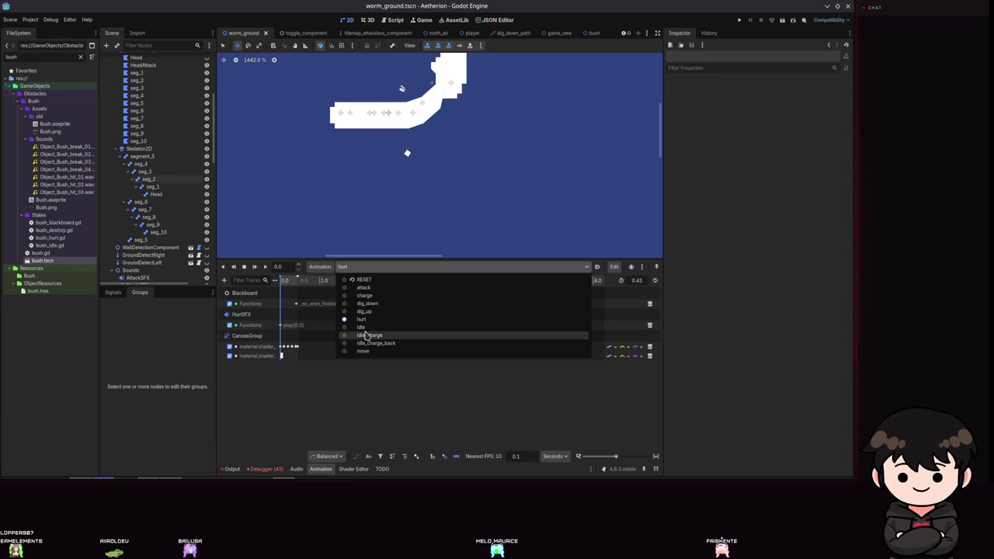
left_click(361, 302)
left_click(357, 268)
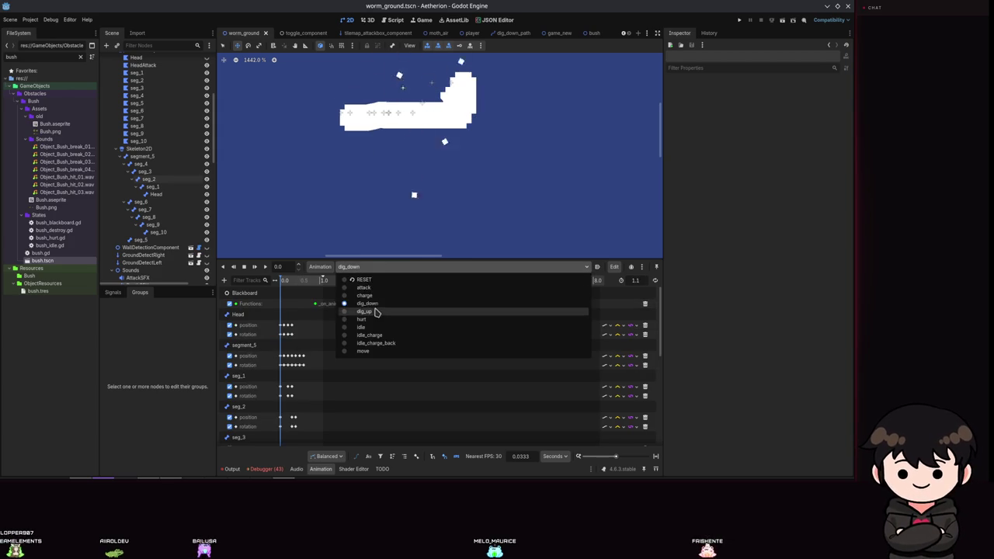
left_click(363, 311)
- Preview dig_up at 0.69 s, compare RESET and dig_down, then view dig_up at 0.98 s
left_click(346, 268)
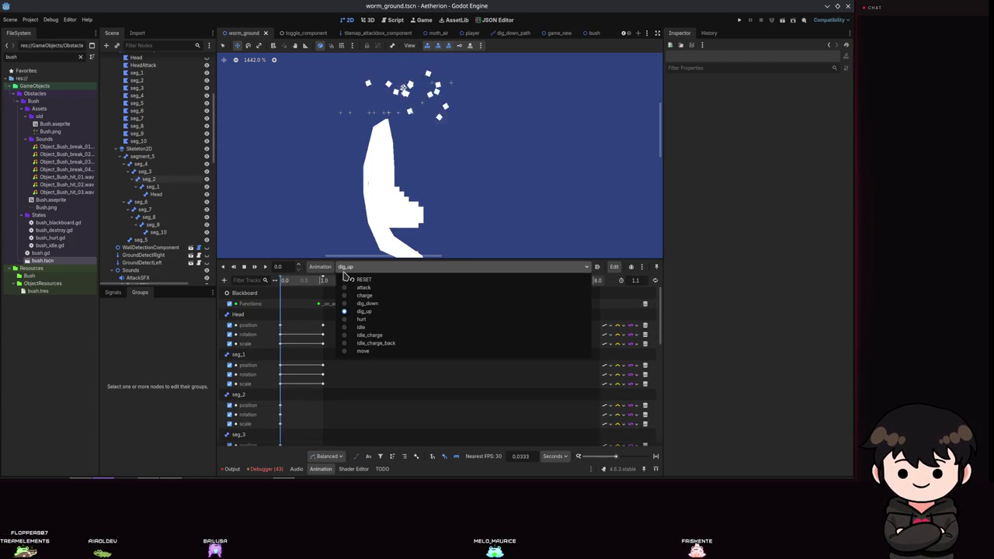
left_click(297, 284)
left_click_drag(297, 281, 308, 285)
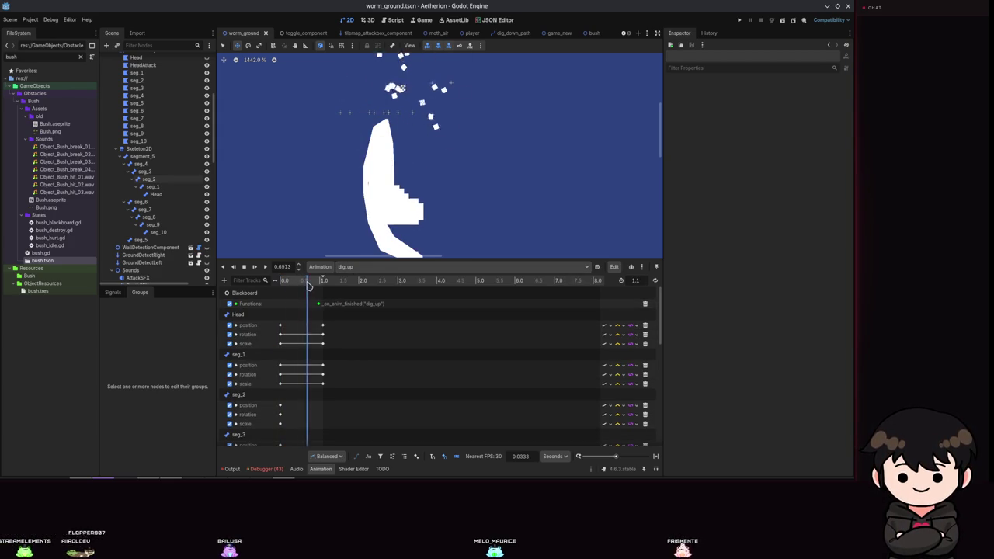
left_click(381, 266)
left_click(363, 278)
left_click(380, 266)
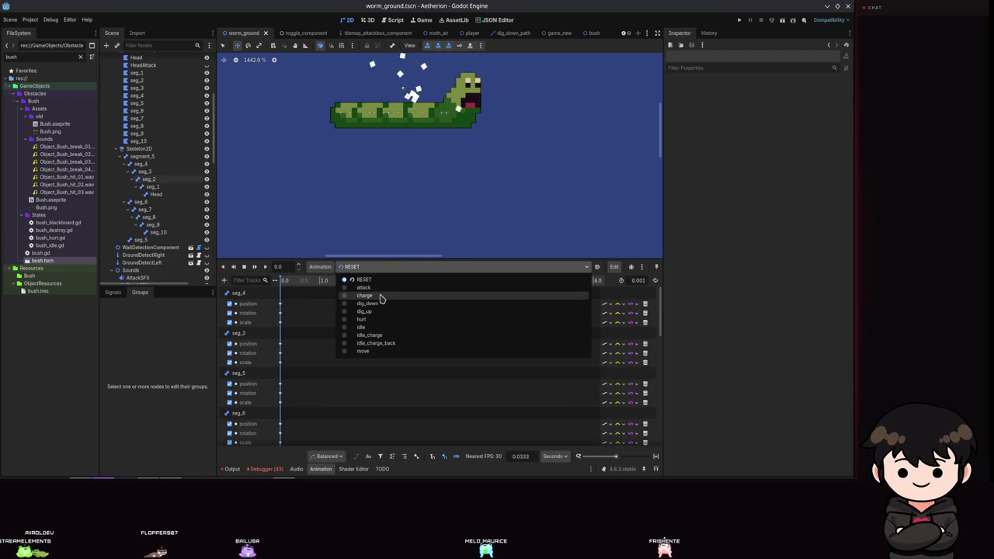
left_click(380, 303)
left_click(336, 267)
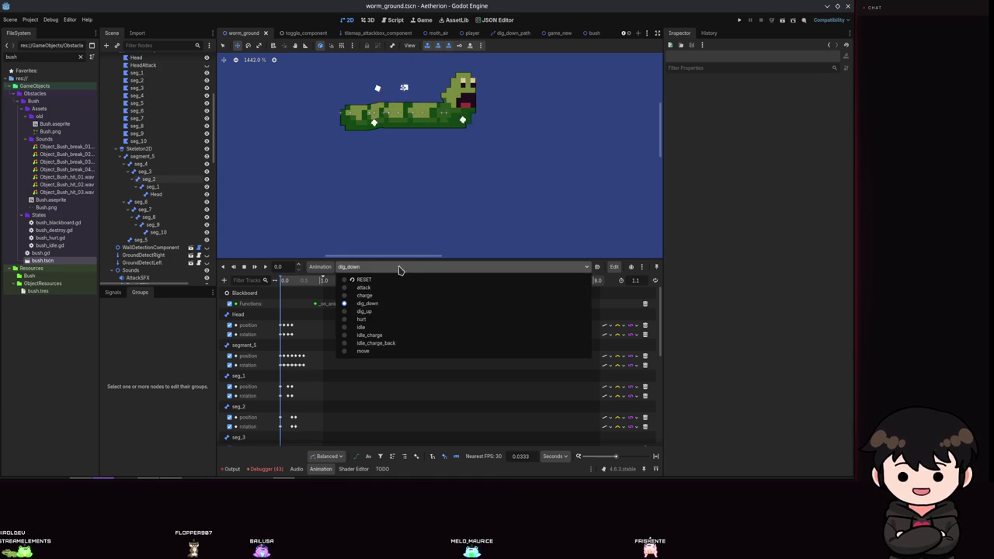
left_click(362, 311)
mouse_move(287, 280)
left_mouse_down()
mouse_move(323, 282)
mouse_move(280, 286)
left_mouse_up()
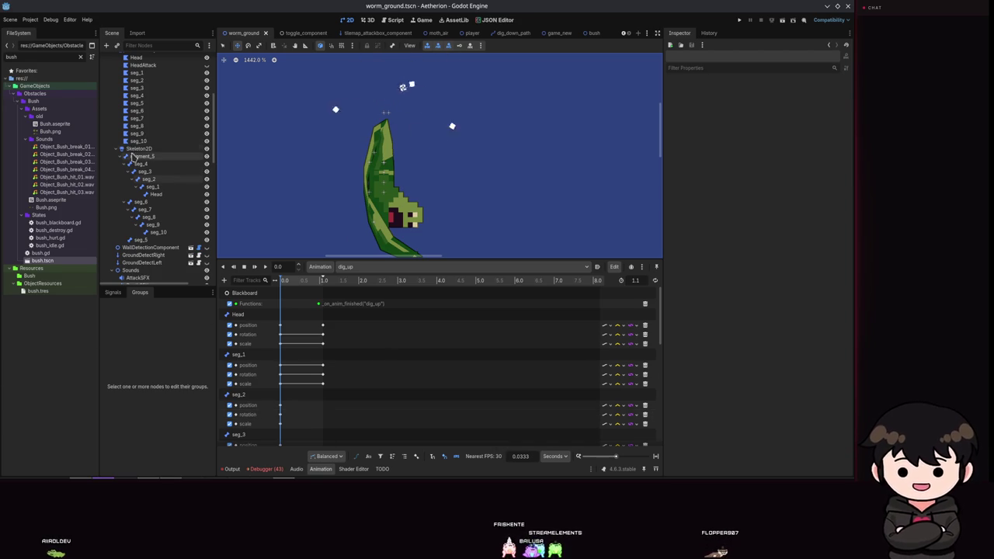
- Keyframe seg_2's position, rotation and scale at 1.0 s in dig_up
left_click(146, 171)
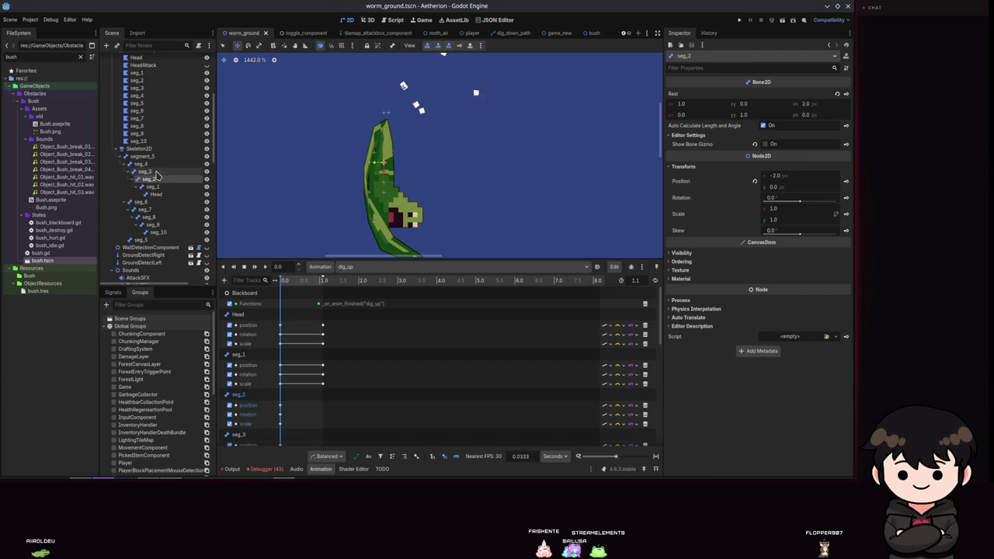
left_click(153, 187)
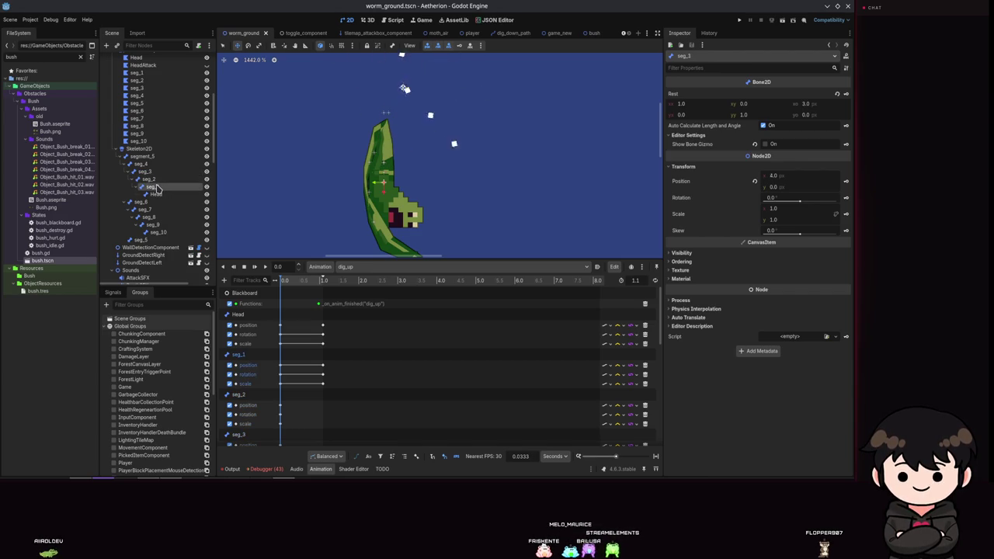
left_click(149, 172)
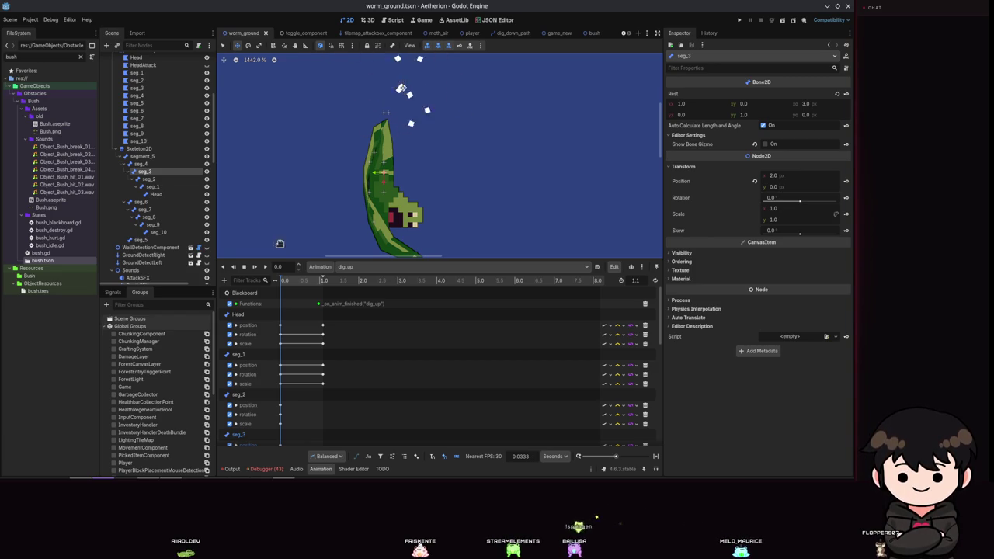
scroll(327, 373, "down", 3)
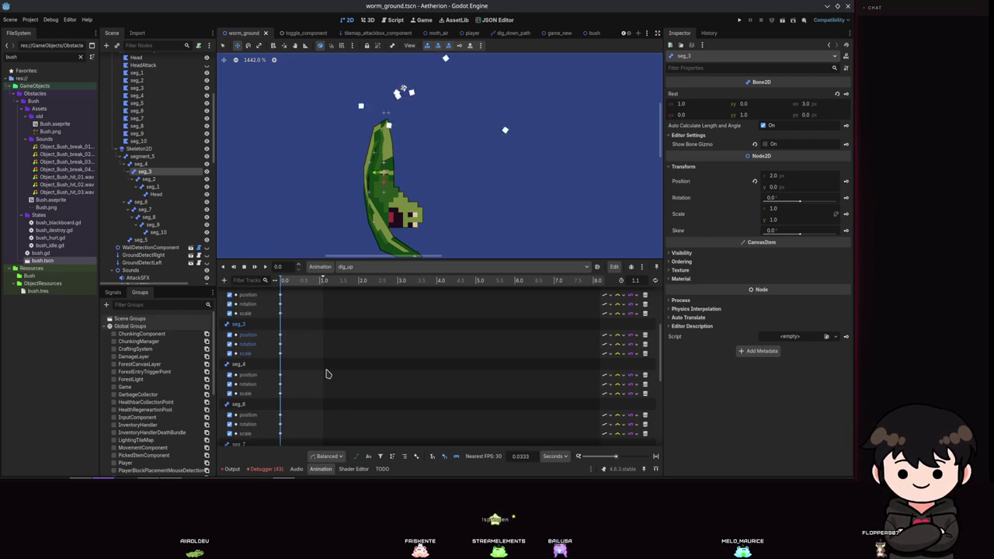
left_click_drag(301, 281, 323, 281)
left_click(384, 161)
left_click(459, 45)
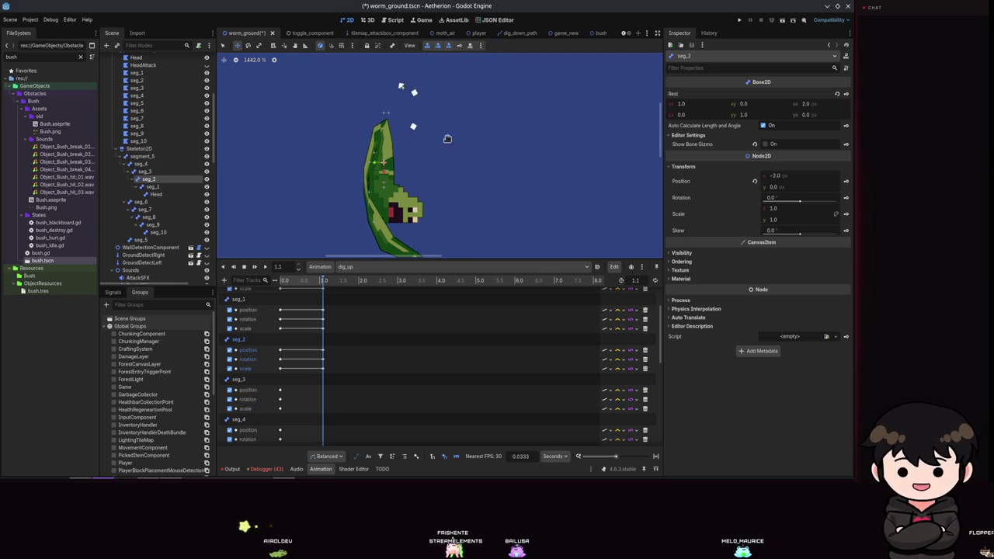
- At 0.0 s, rotate seg_4 to 90 degrees, then to about -48 degrees
left_click_drag(325, 281, 280, 281)
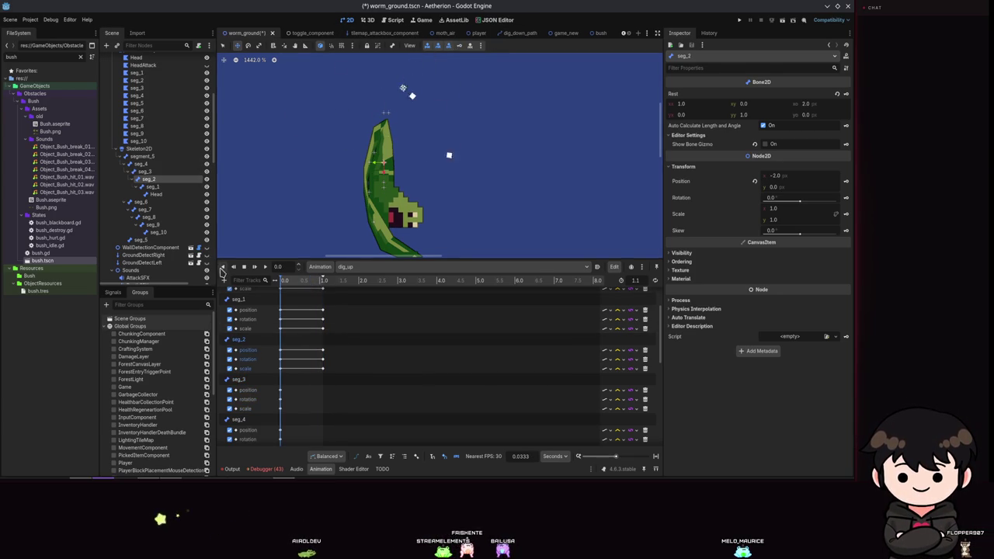
left_click(146, 165)
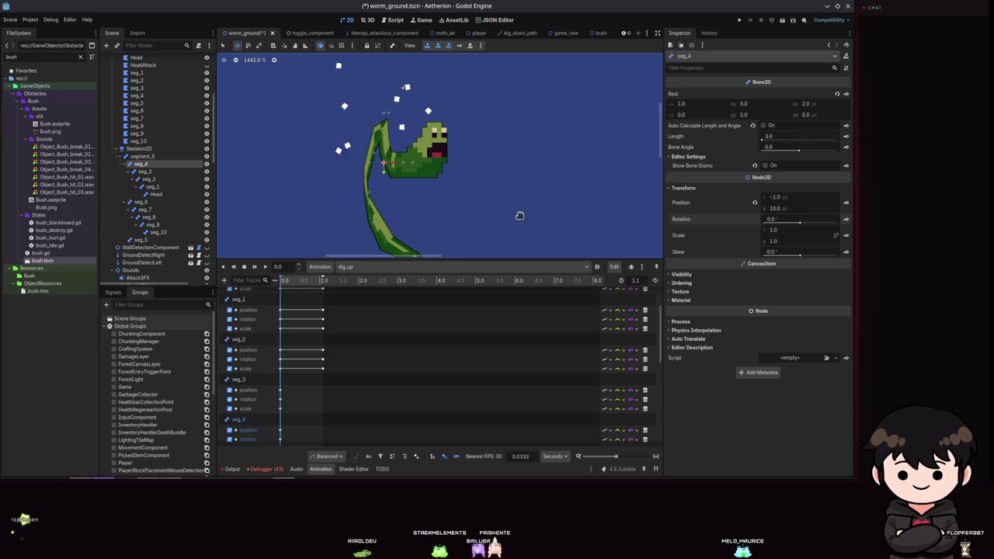
type("90")
key("Return")
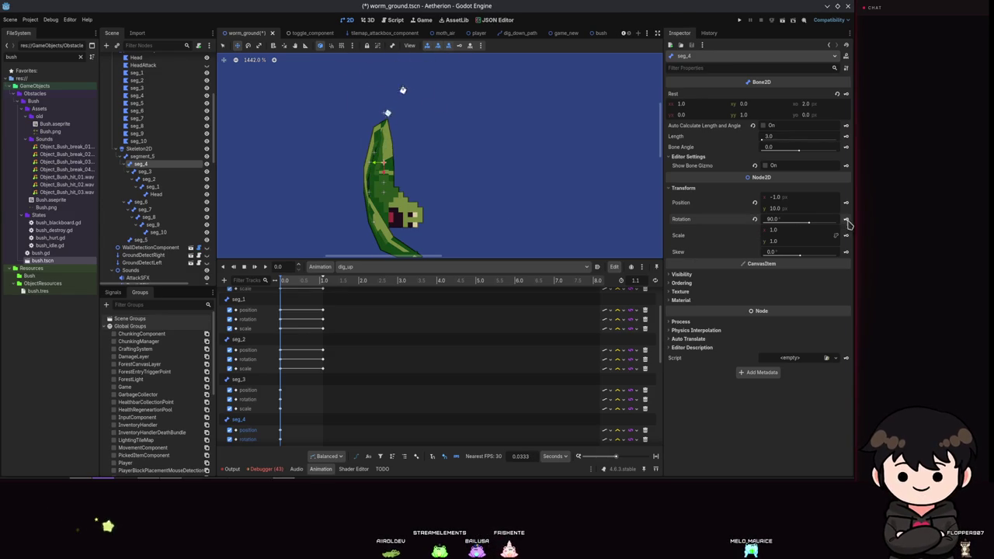
mouse_move(809, 225)
left_mouse_down()
mouse_move(792, 223)
mouse_move(804, 220)
left_mouse_up()
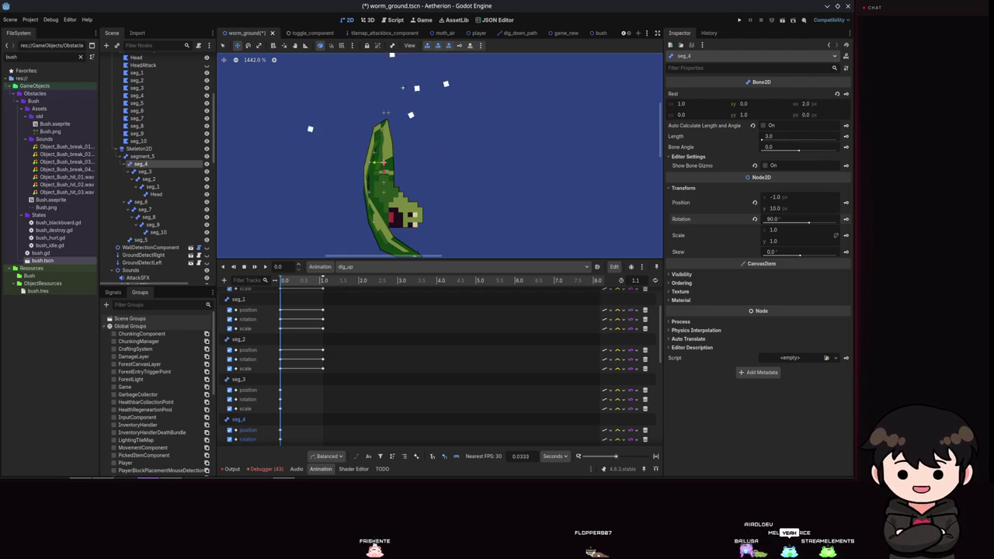
- Test-run the game to its title screen, mute its audio, then close it
left_click(740, 20)
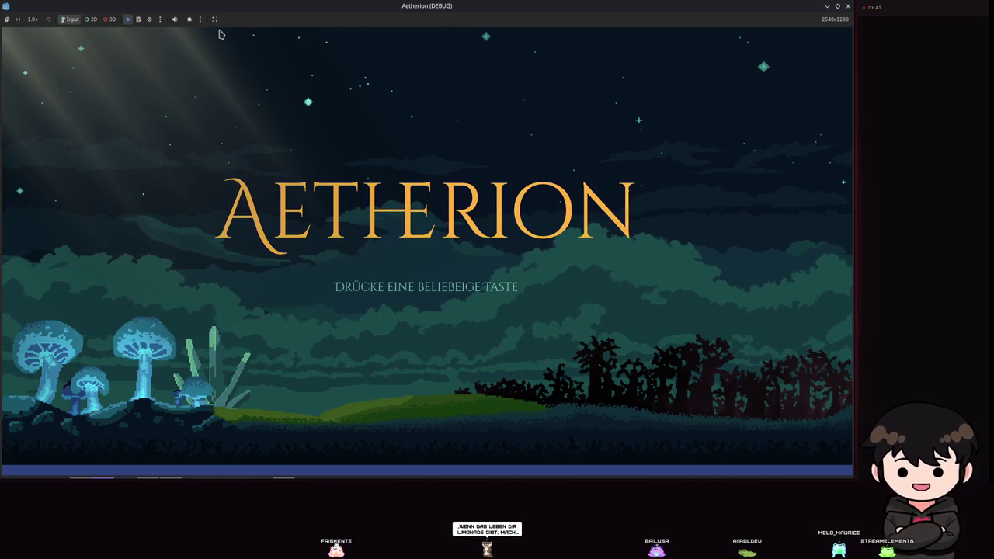
left_click(176, 20)
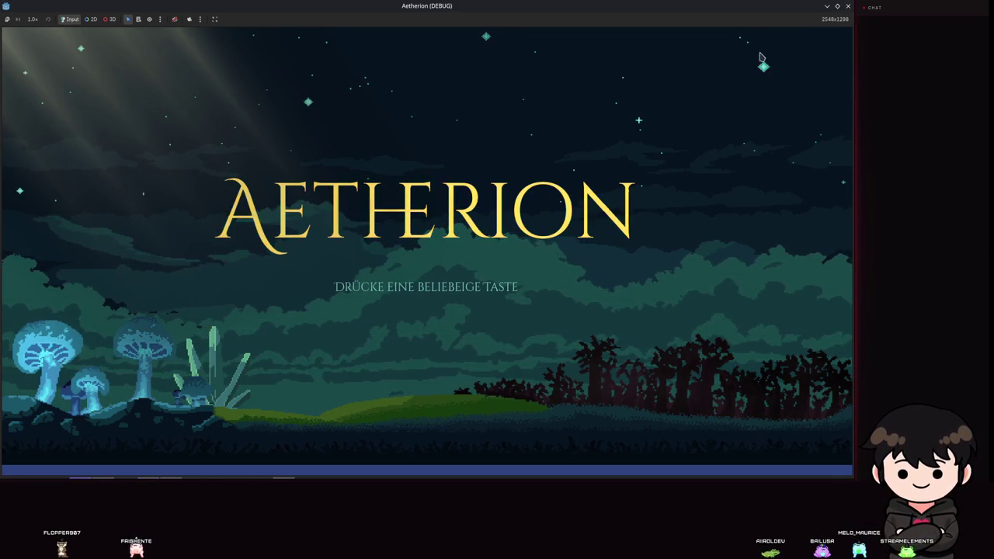
left_click(847, 7)
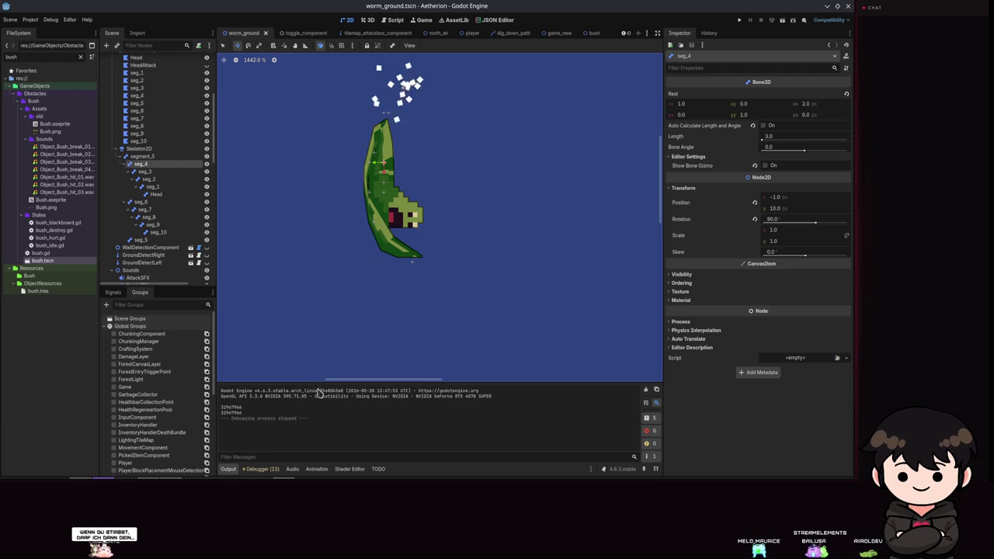
- Show the project's TODO comments list in the bottom panel
left_click(362, 471)
left_click(379, 470)
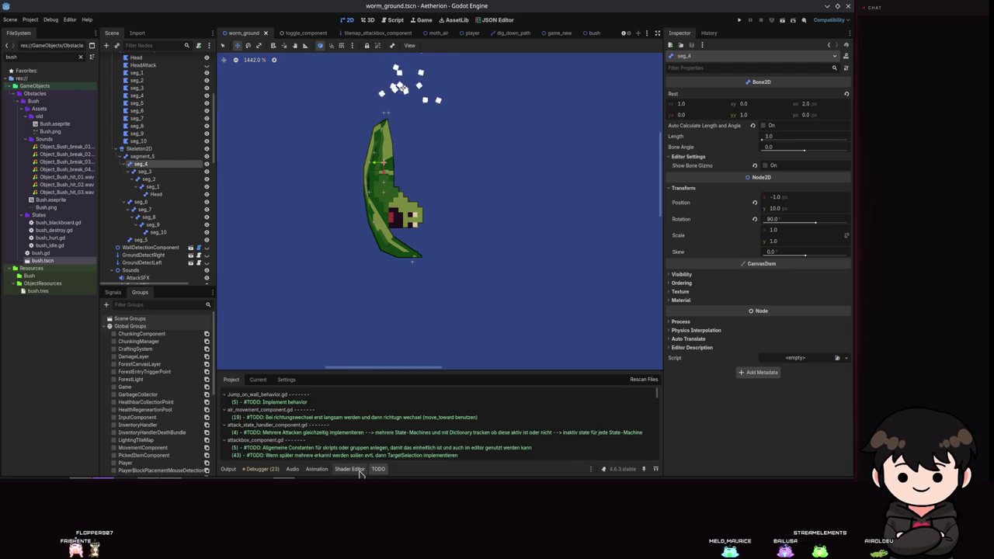